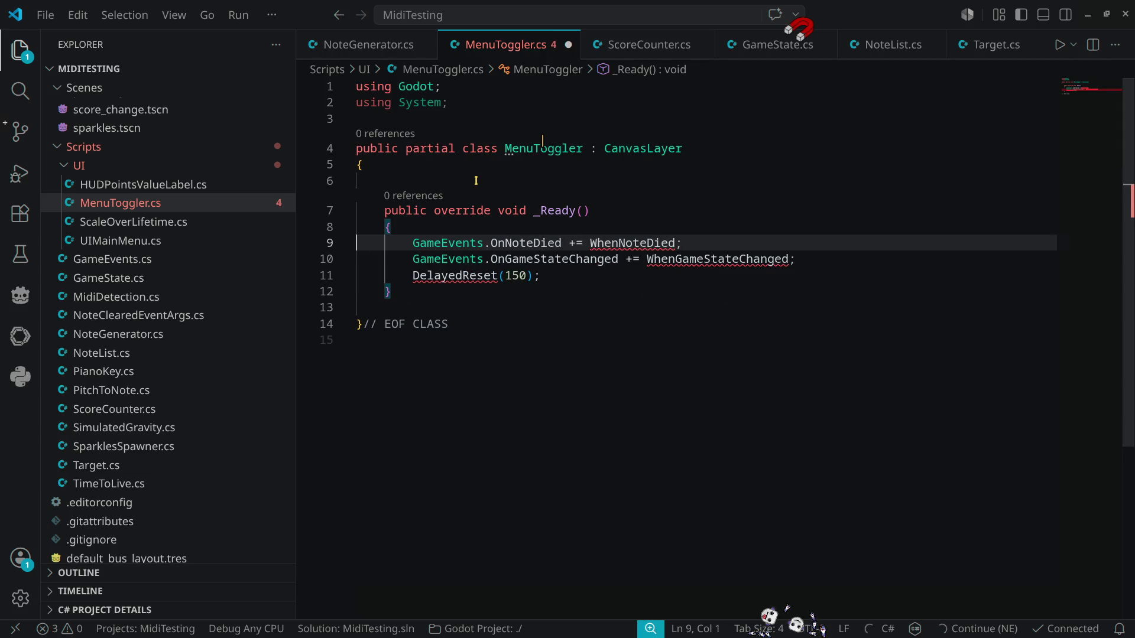
Step: Delete the other event subscriptions in _Ready, keeping only the game-state-change one
key("Down")
key("ctrl+shift+k")
key("Up")
key("End")
key("Left")
key("Left")
Step: Generate a WhenGameStateChanged(object sender, GAMESTATE e) handler and clear its placeholder throw line
key("ctrl+period")
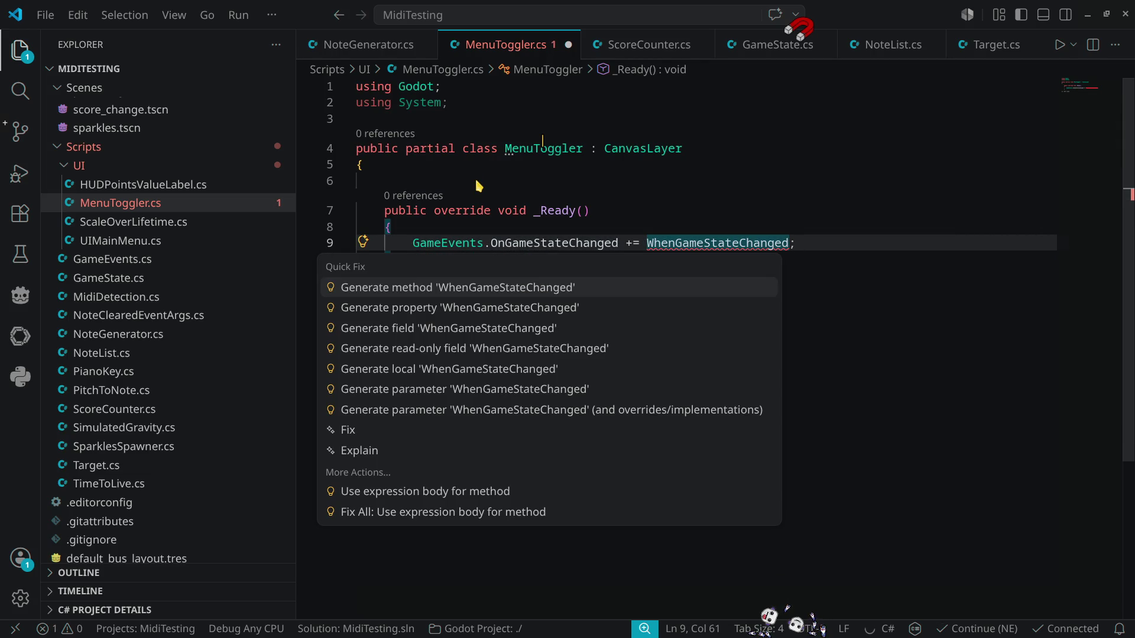
key("Return")
key("Down")
key("Down")
key("Down")
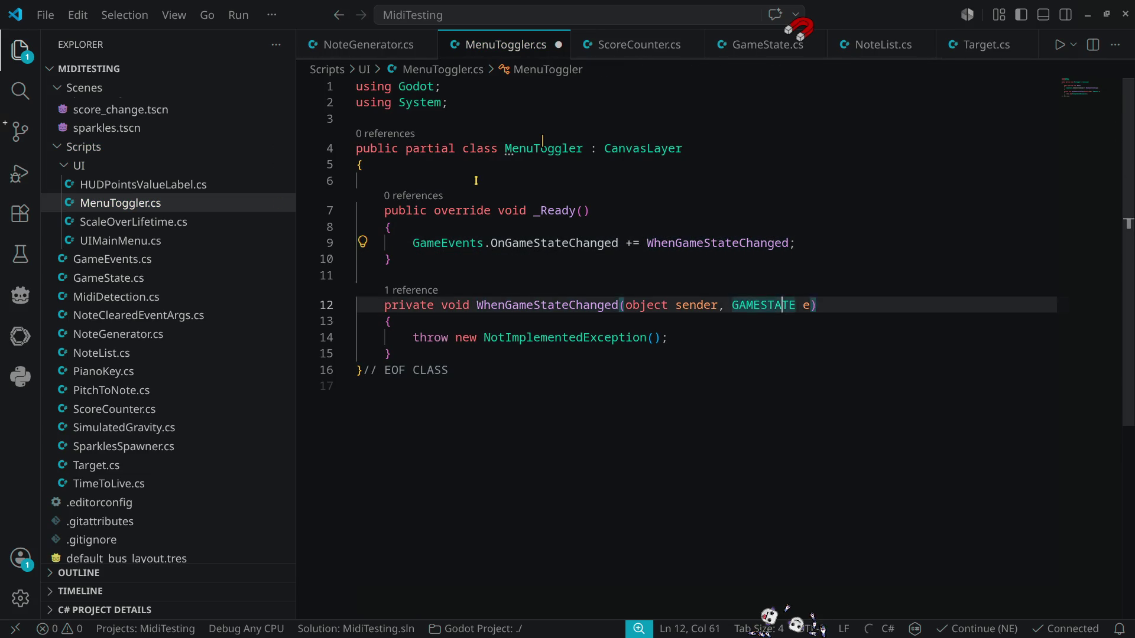
key("ctrl+shift+Left")
key("ctrl+shift+Left")
key("ctrl+shift+Left")
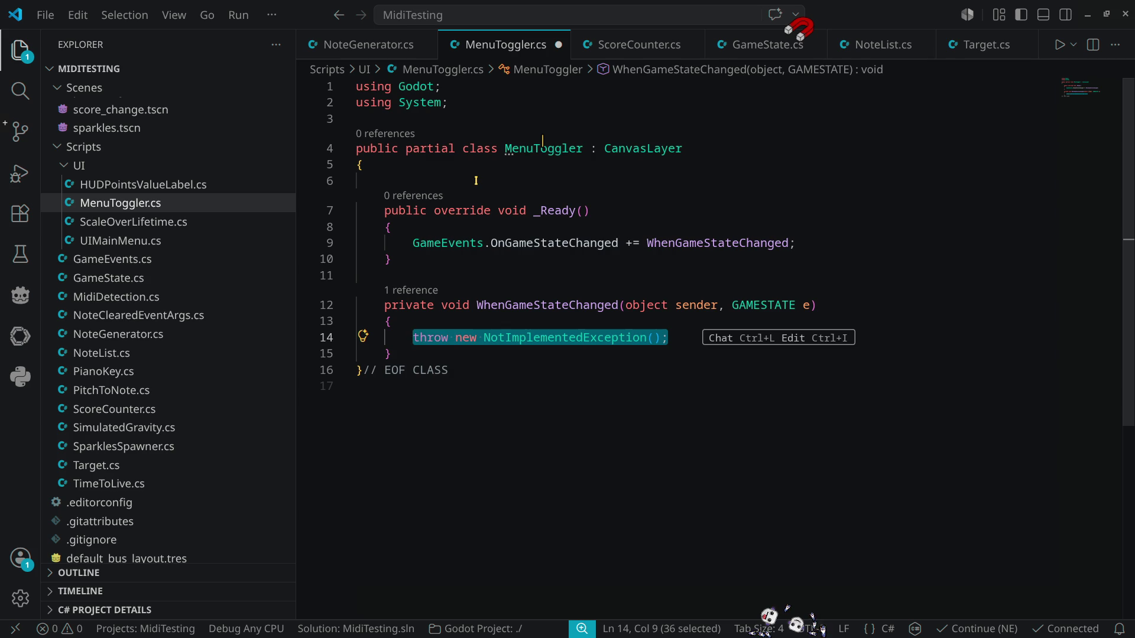
key("BackSpace")
Step: Insert a switch on the handler's parameter and rename that parameter from e to newState
type("if")
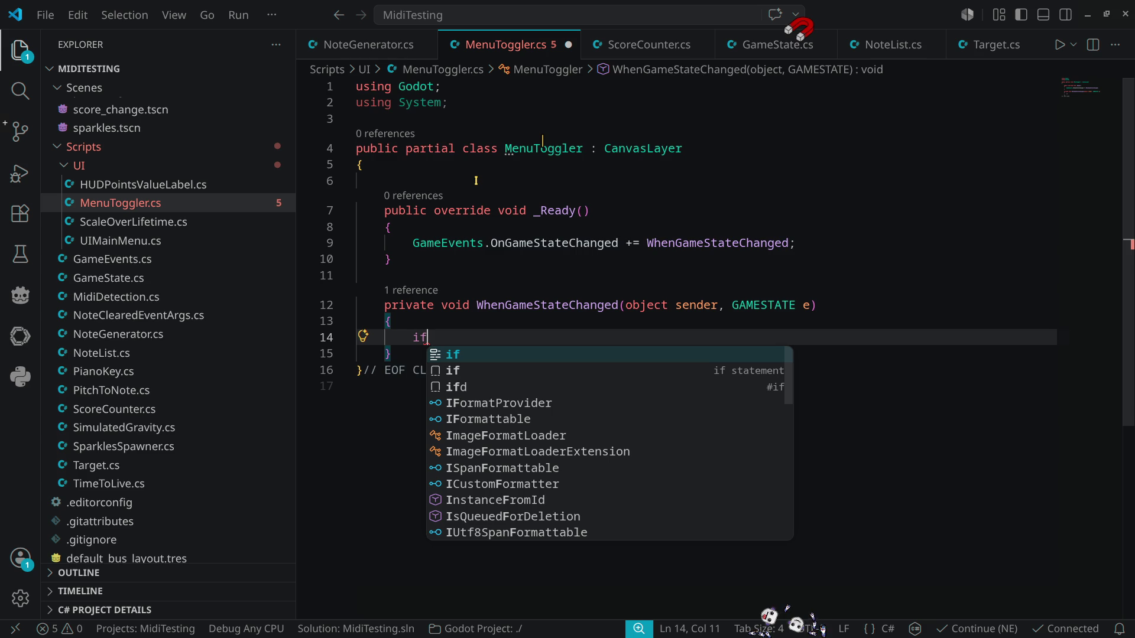
key("BackSpace")
key("BackSpace")
type("sw")
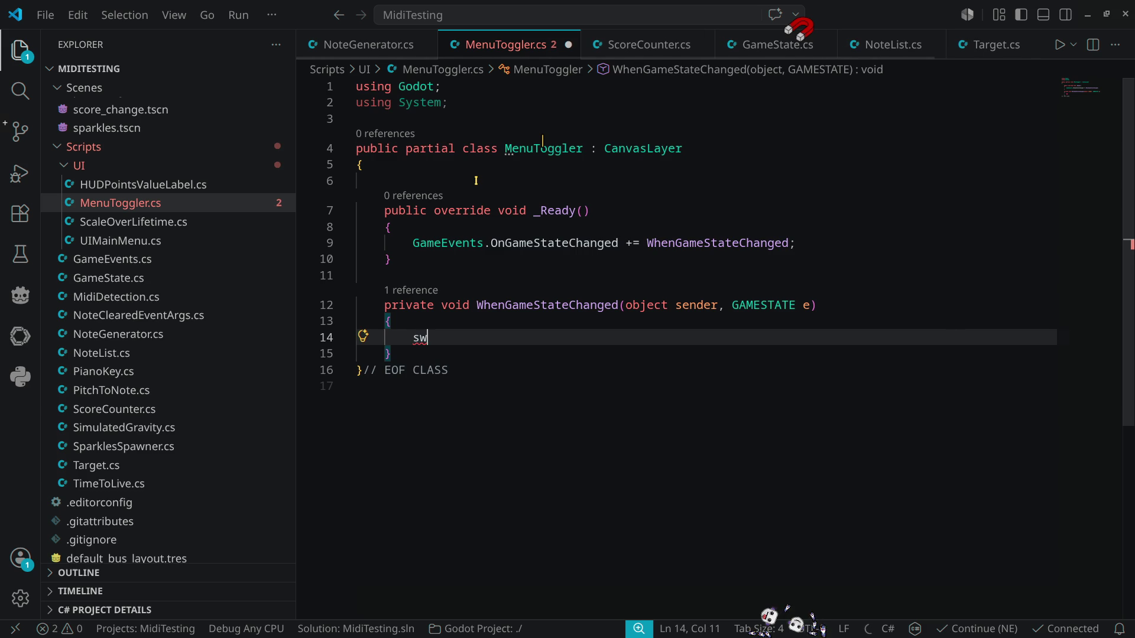
type("itc")
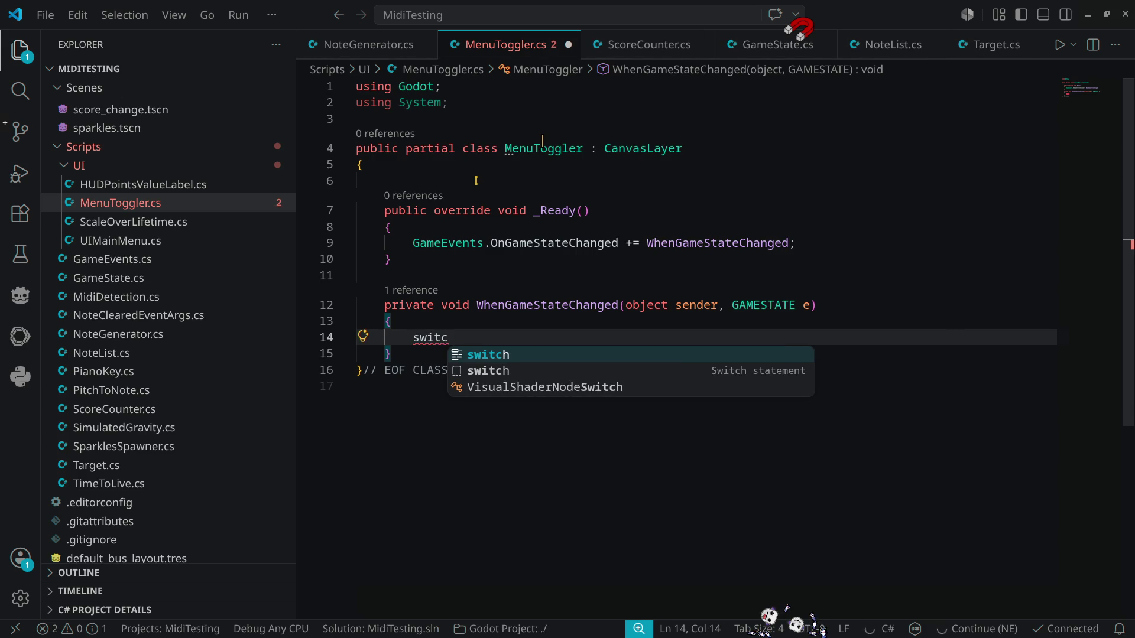
key("Down")
key("Return")
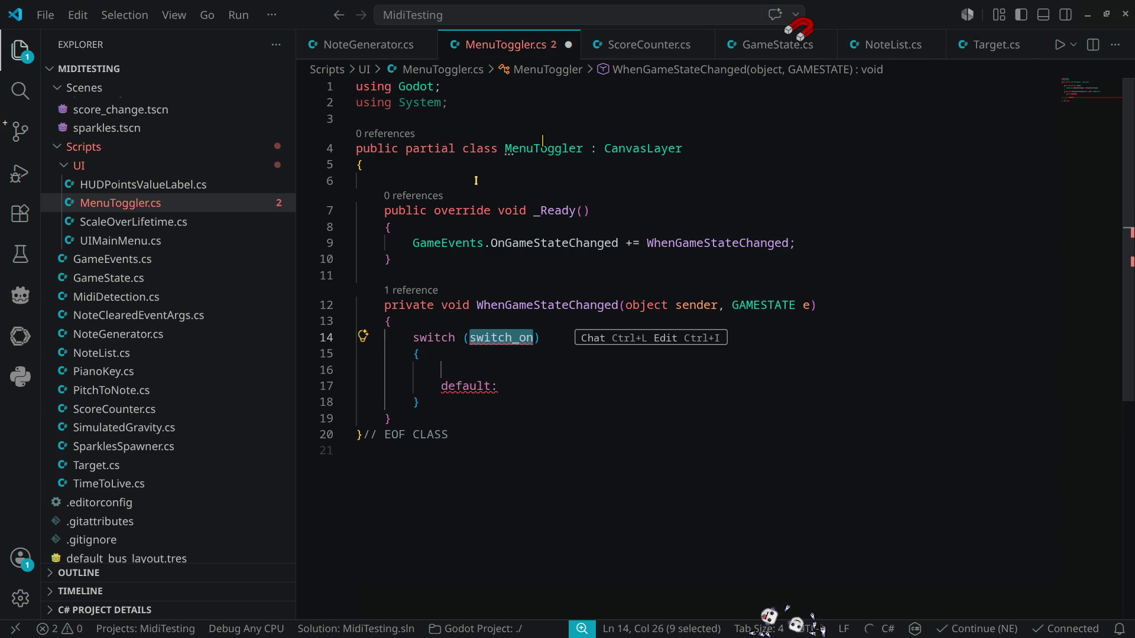
type("e")
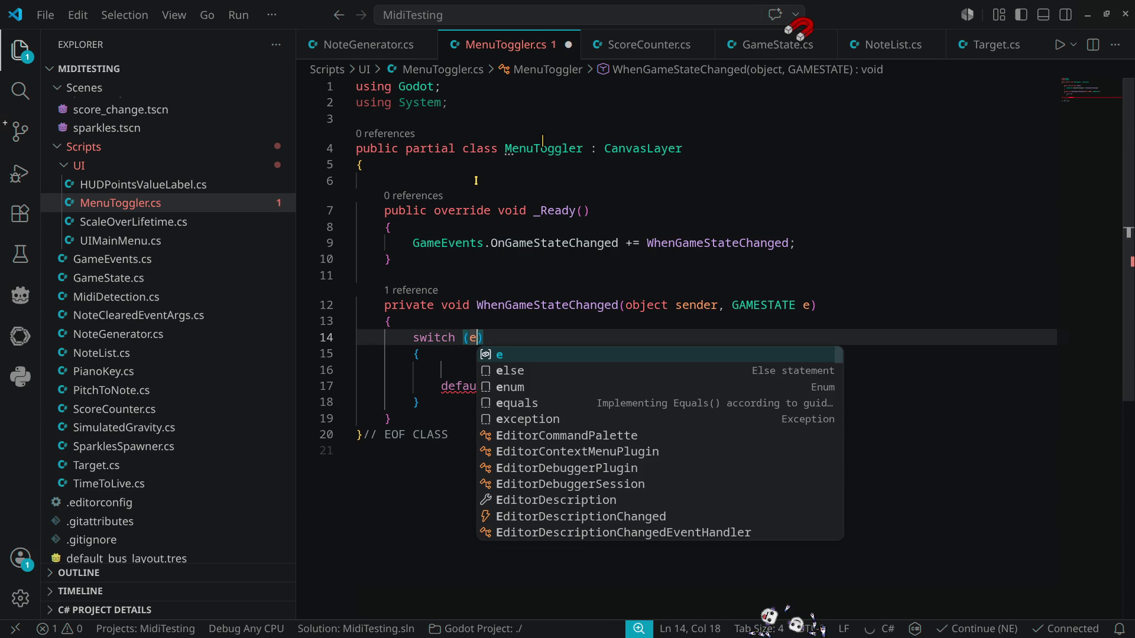
key("F2")
type("newState")
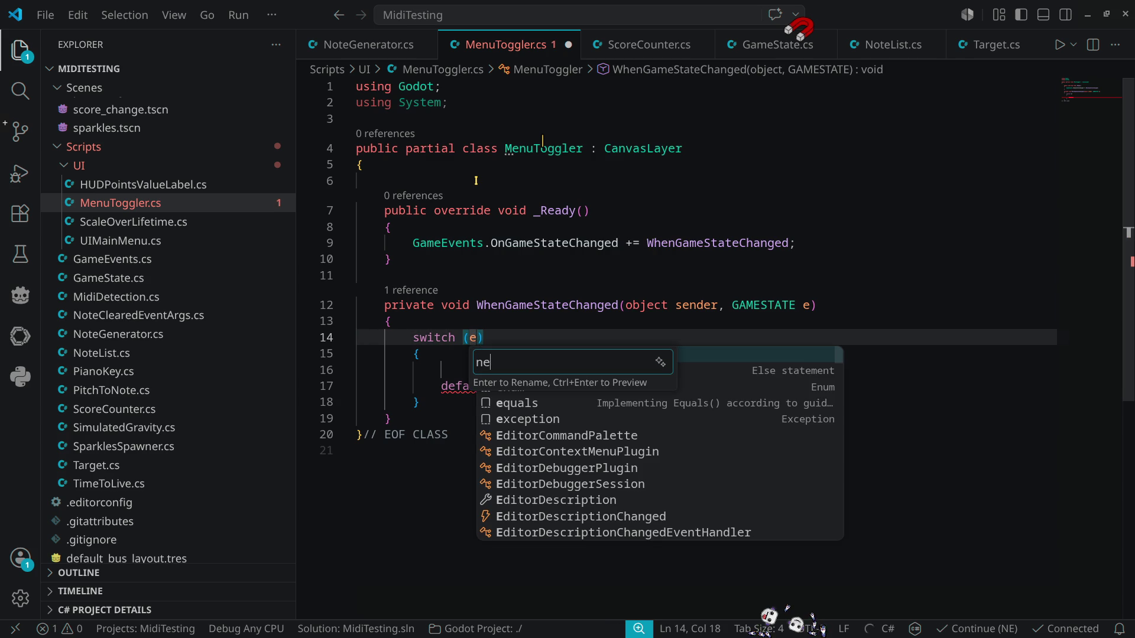
key("Return")
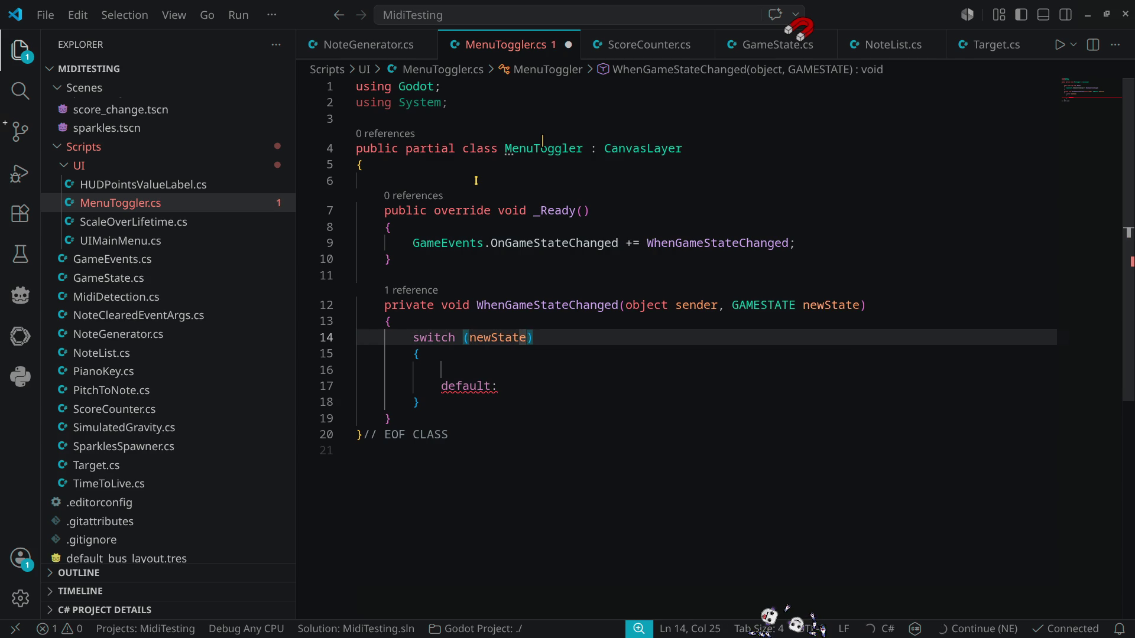
Step: Add a case GAMESTATE.DEMO: label inside the switch
key("Tab")
type("ase")
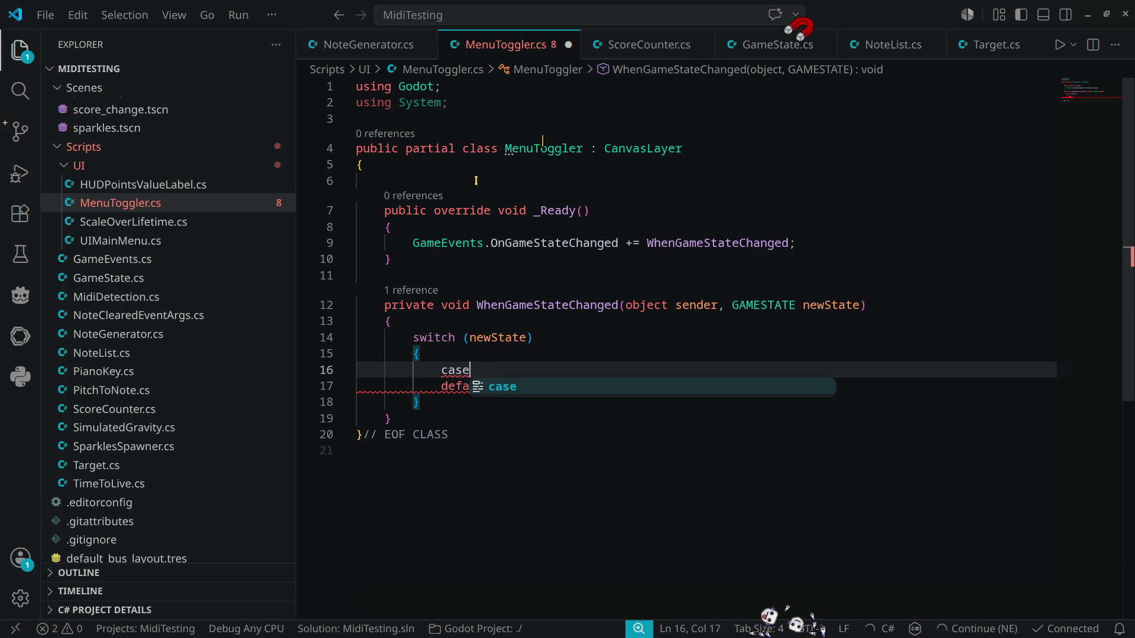
key("Down")
key("Down")
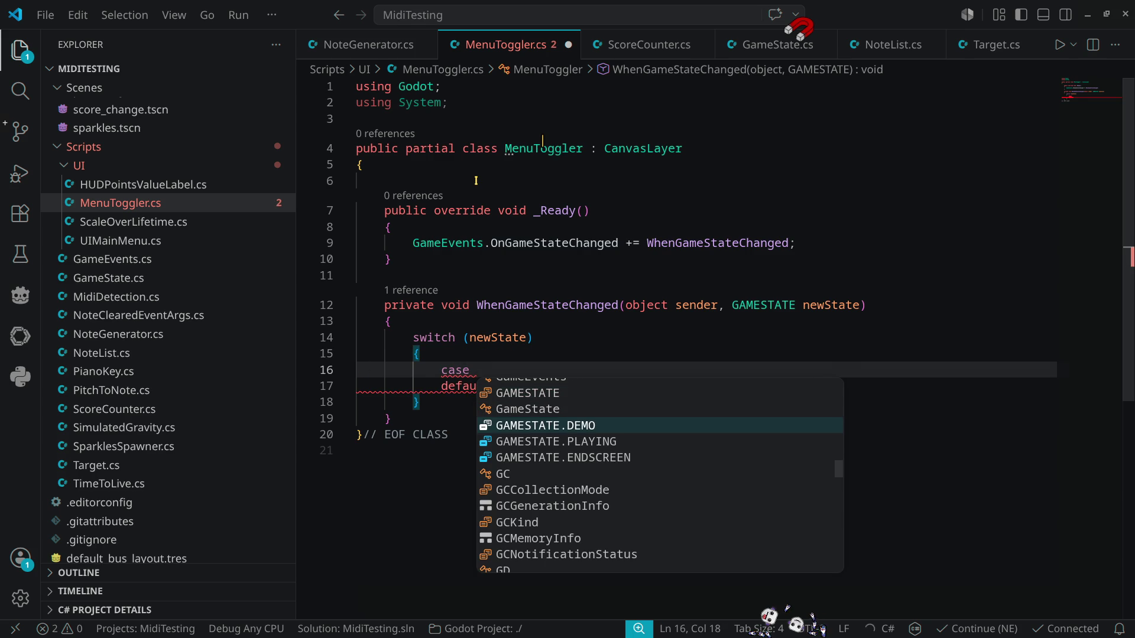
key("Return")
type(":")
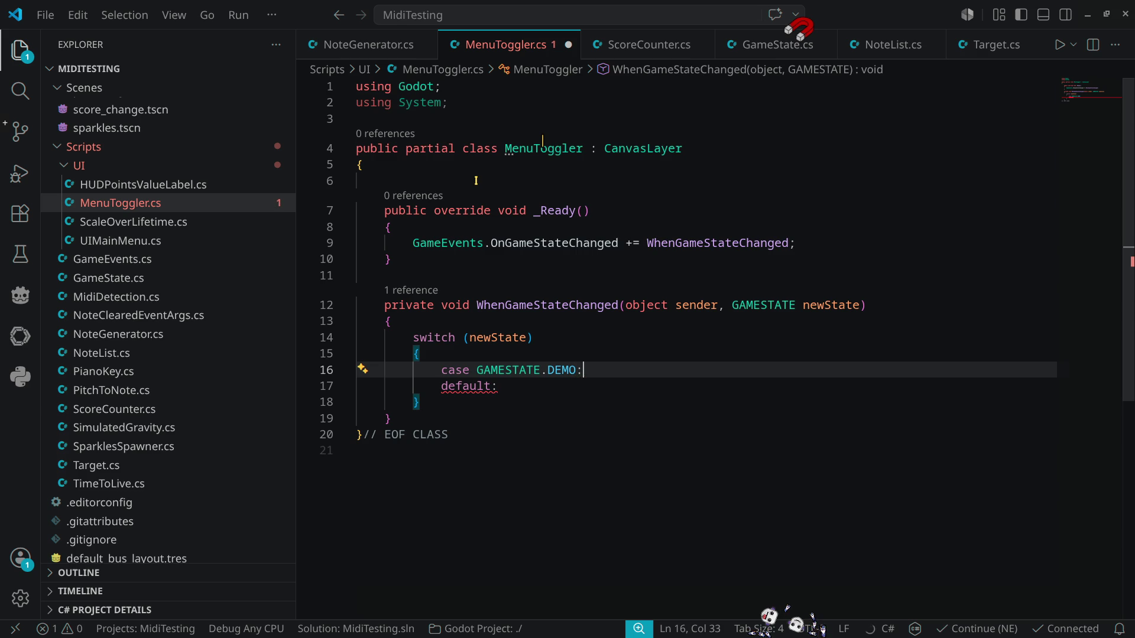
key("Return")
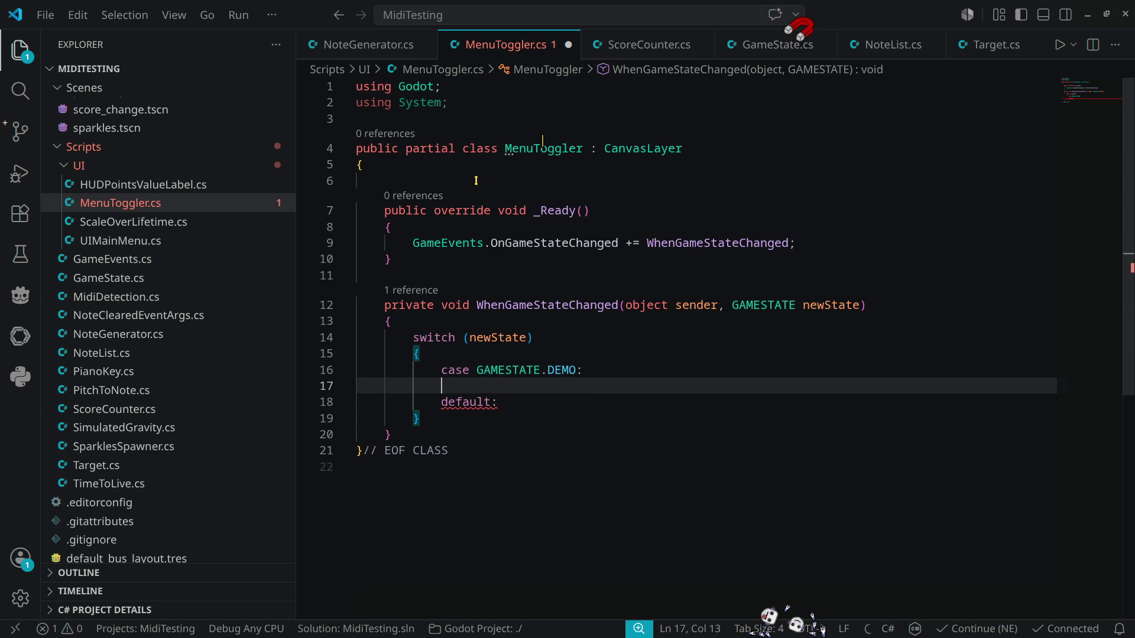
Step: Under case GAMESTATE.DEMO, call Show(); followed by break;
type("show")
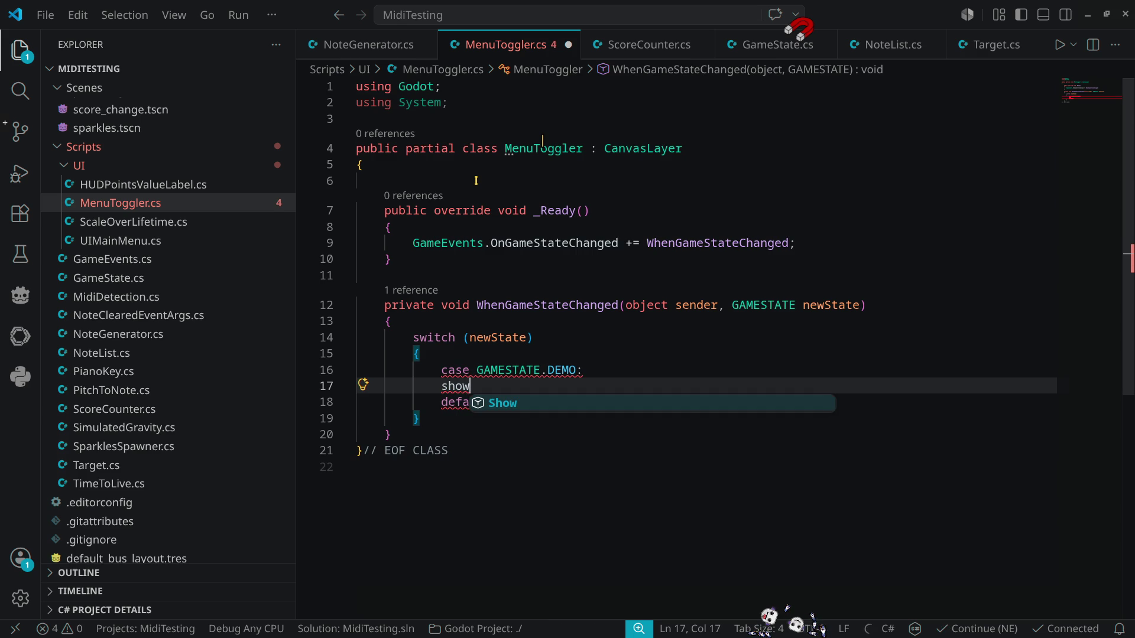
key("Tab")
type("();")
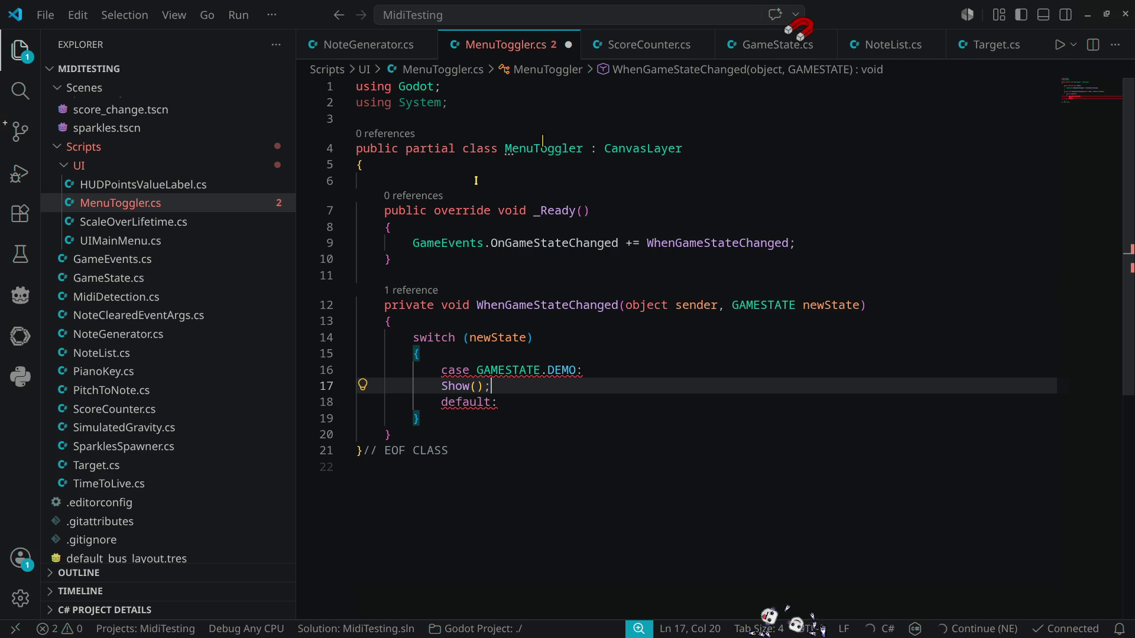
key("Return")
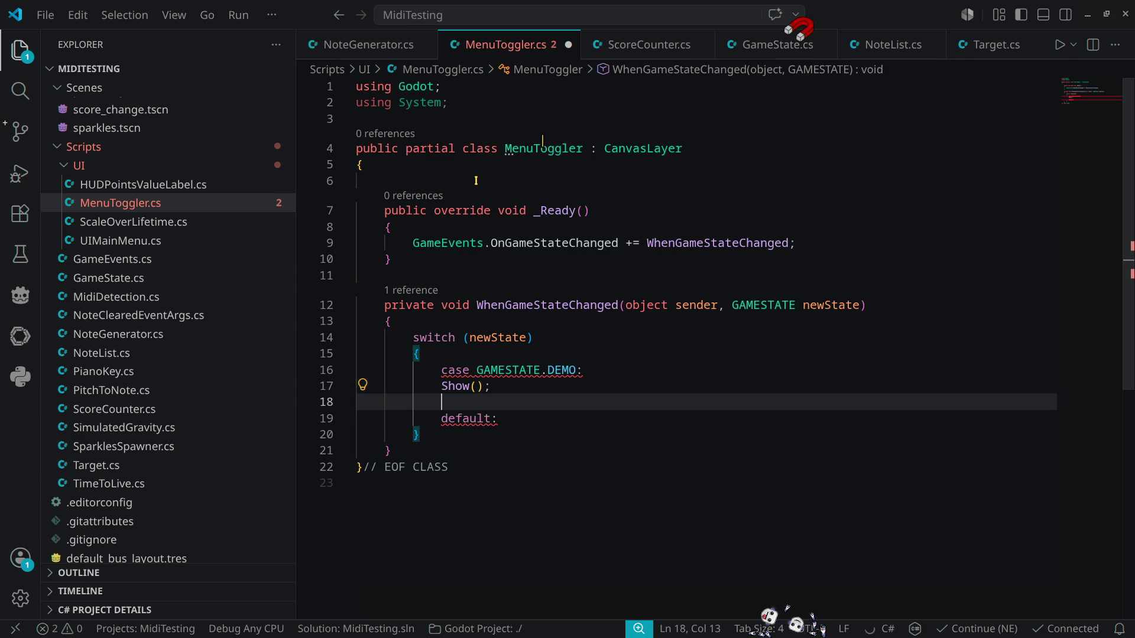
type("break")
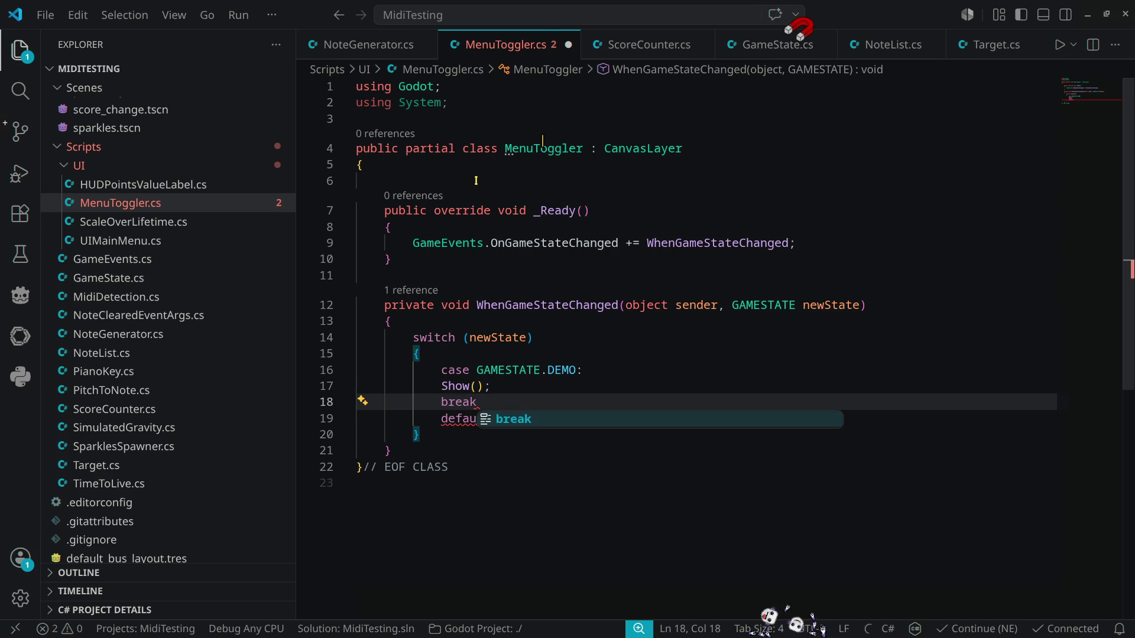
type(";")
key("Return")
Step: Add case GAMESTATE.PLAYING: that calls Hide(); followed by break;
type("case")
key("Down")
key("Down")
key("Down")
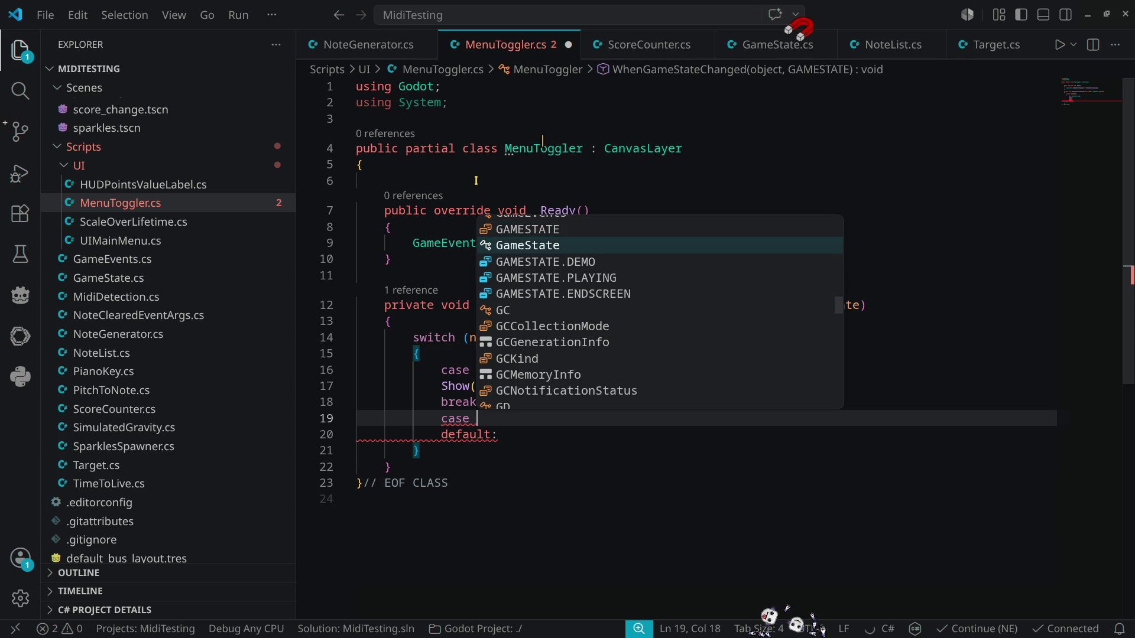
key("Return")
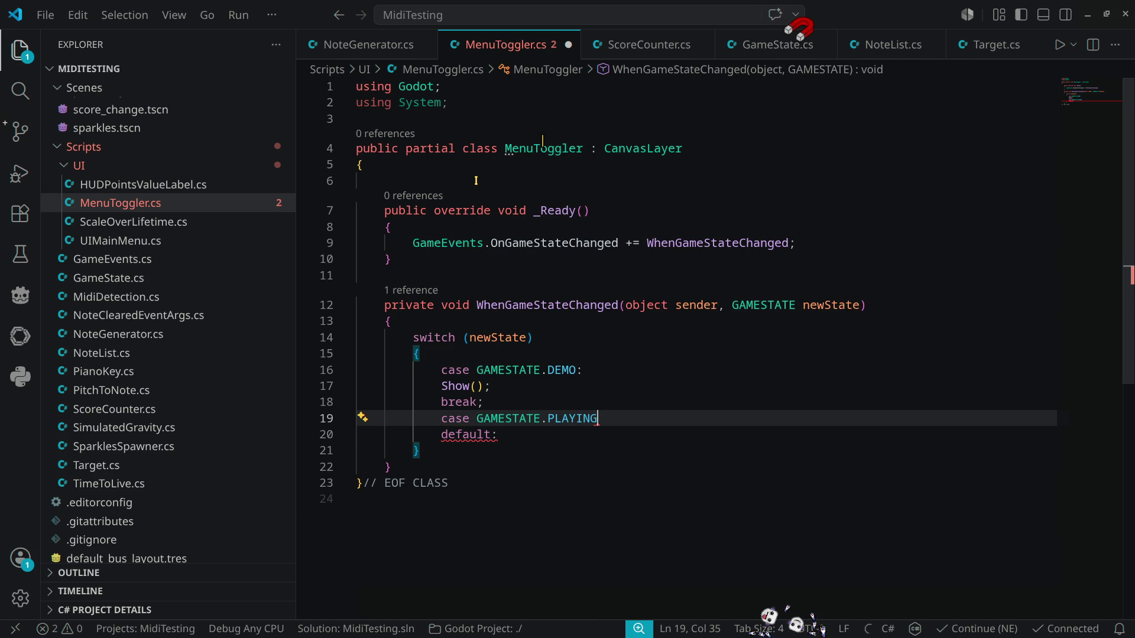
type(":")
key("Return")
type("hoi")
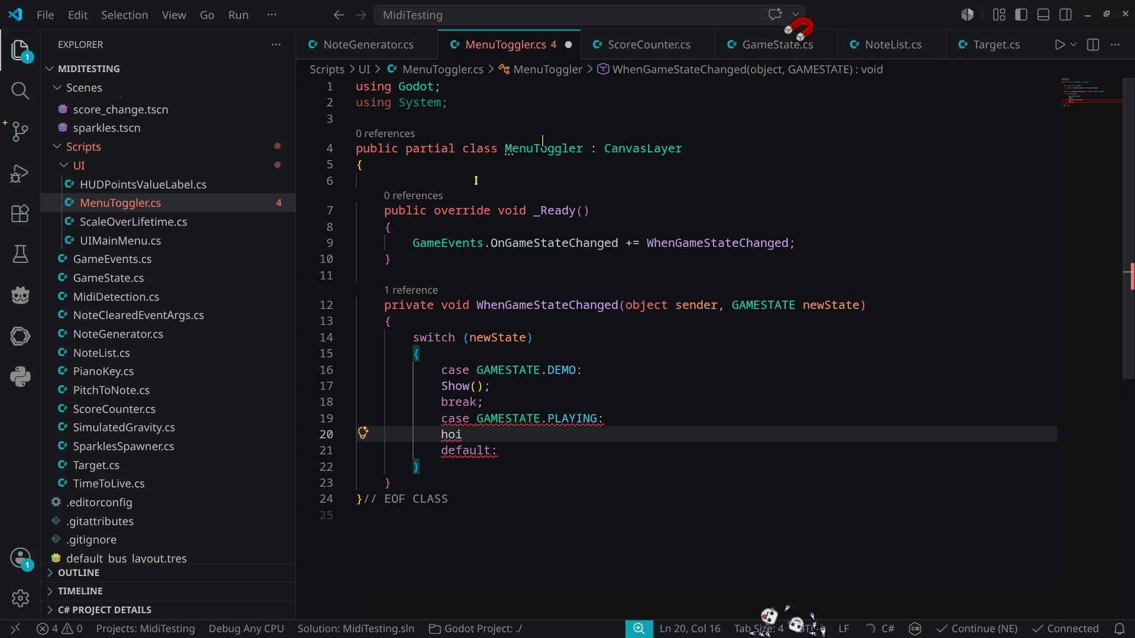
key("BackSpace")
key("BackSpace")
type("ide")
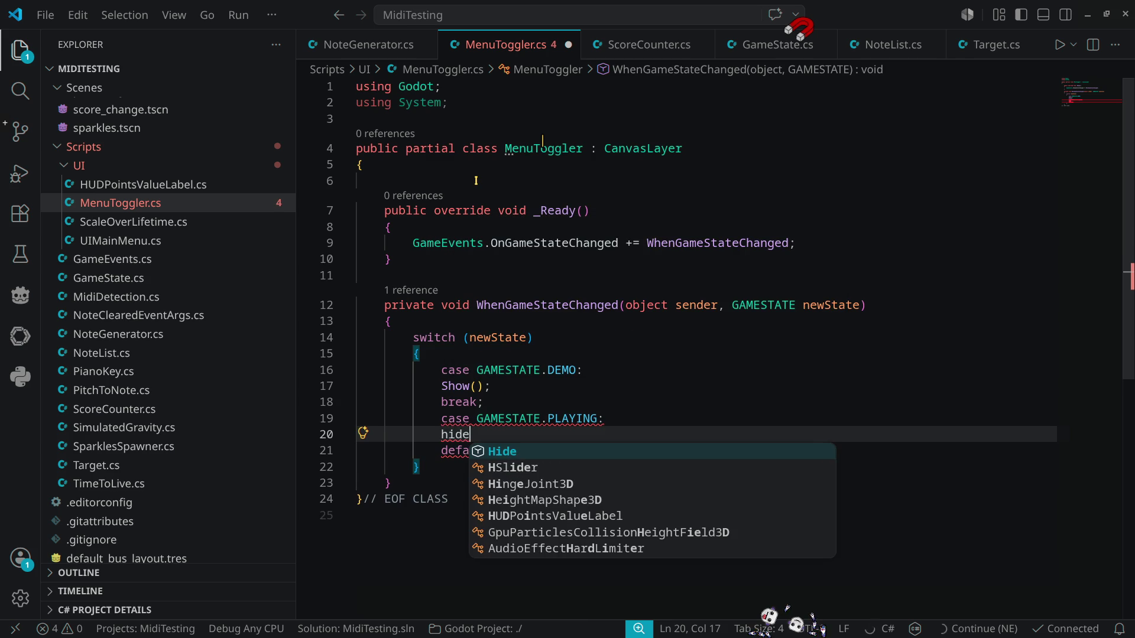
key("Tab")
type("();")
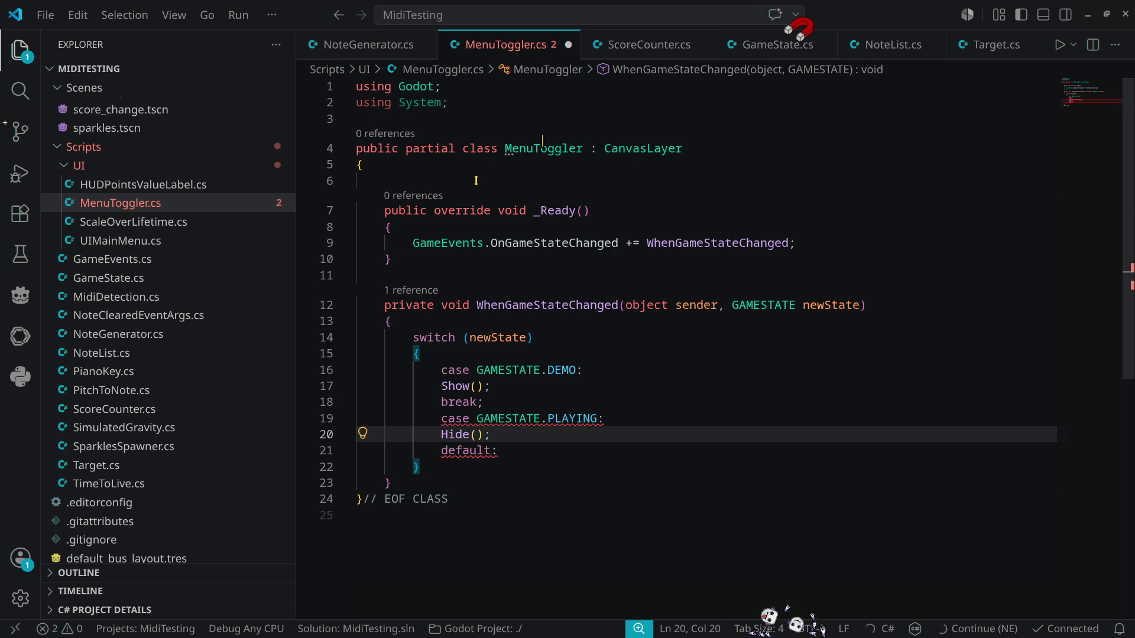
key("Return")
type("break;")
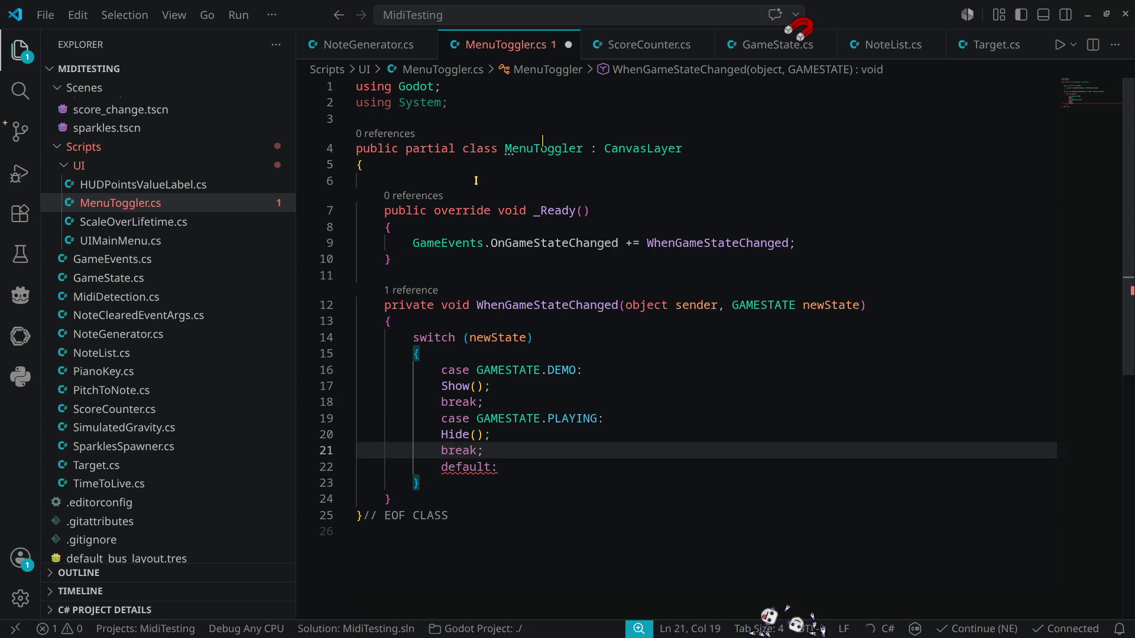
key("Return")
Step: Add case GAMESTATE.ENDSCREEN: that calls Show(); followed by break;
type("ase")
key("Down")
key("Down")
key("Down")
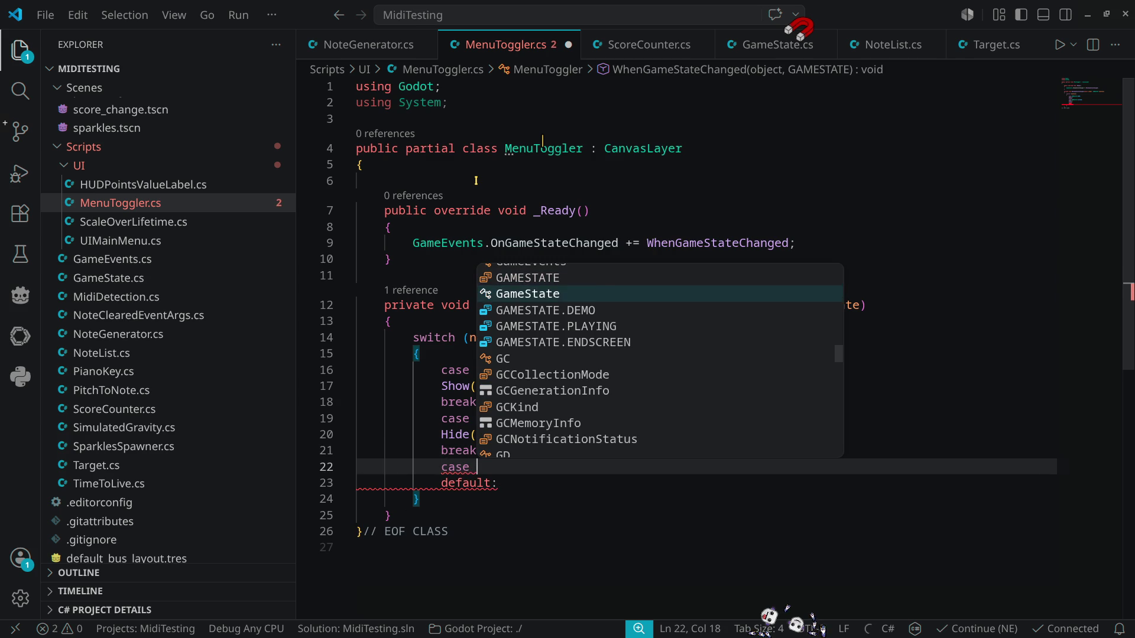
key("Return")
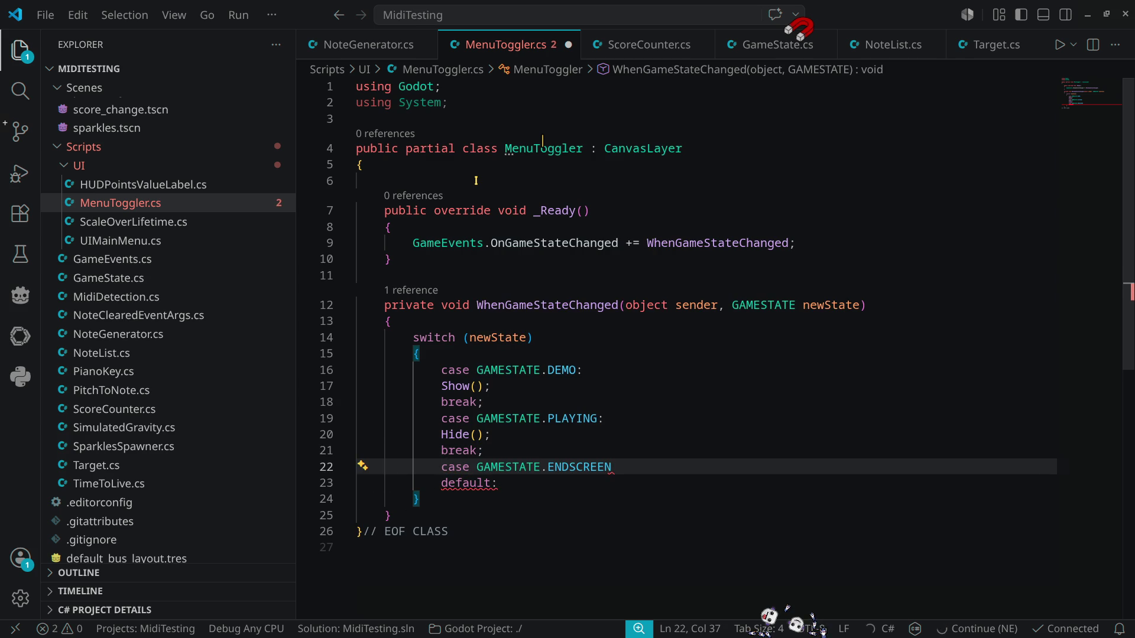
type(":")
key("Return")
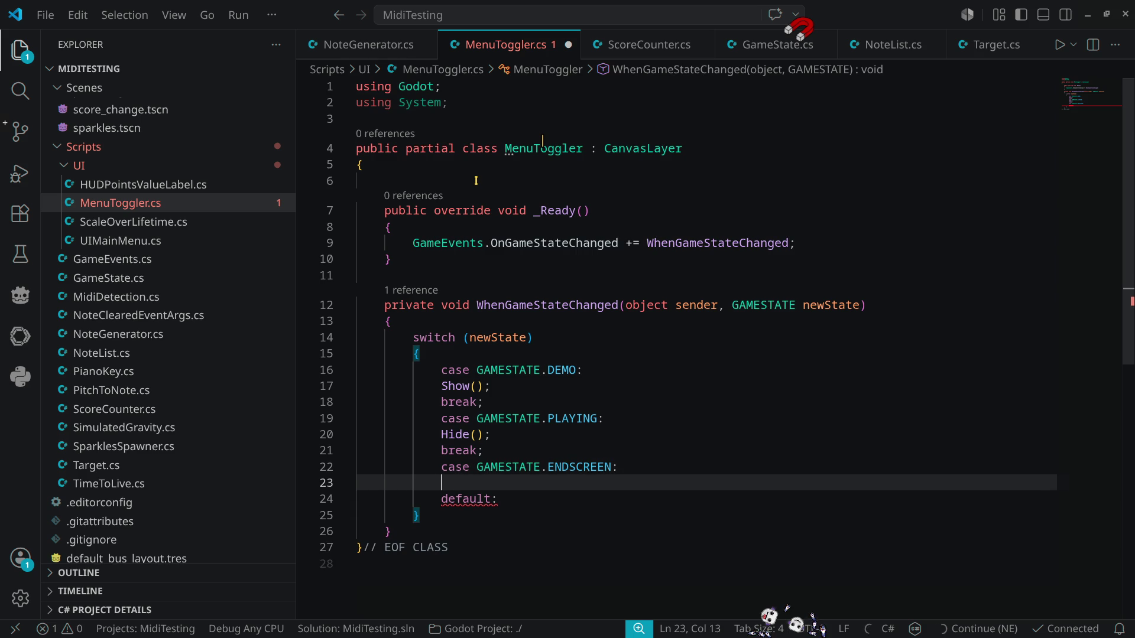
type("show")
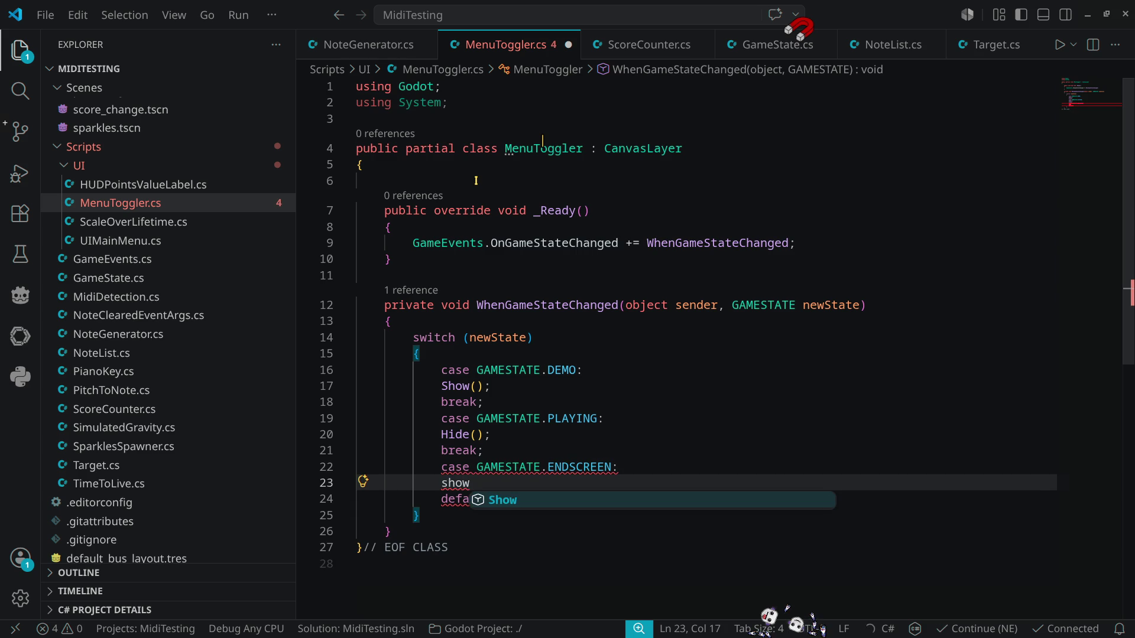
key("Tab")
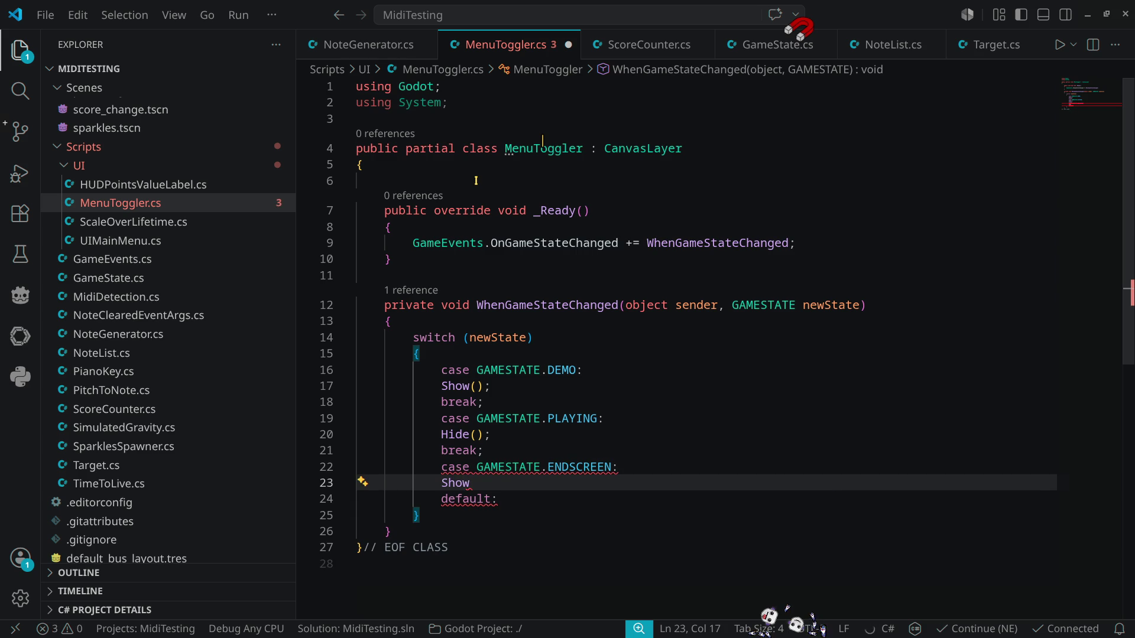
type("()")
key("Return")
type("break;")
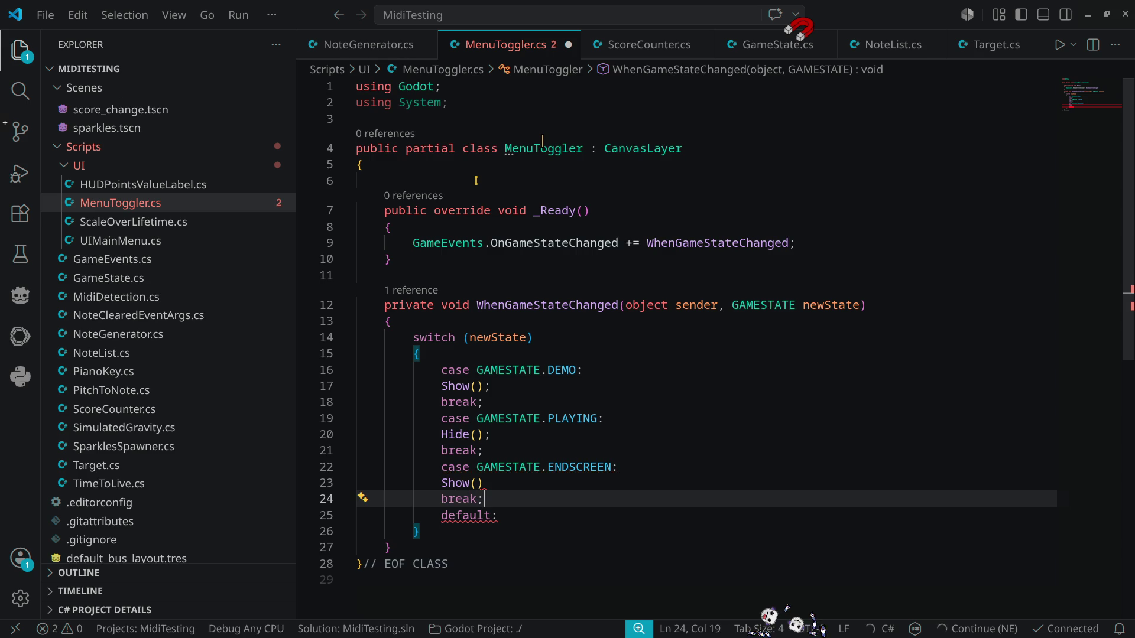
key("Up")
type(";")
Step: Remove the empty default case, reformat the switch indentation, and save MenuToggler.cs
key("Down")
key("Down")
key("Home")
key("ctrl+shift+k")
key("ctrl+s")
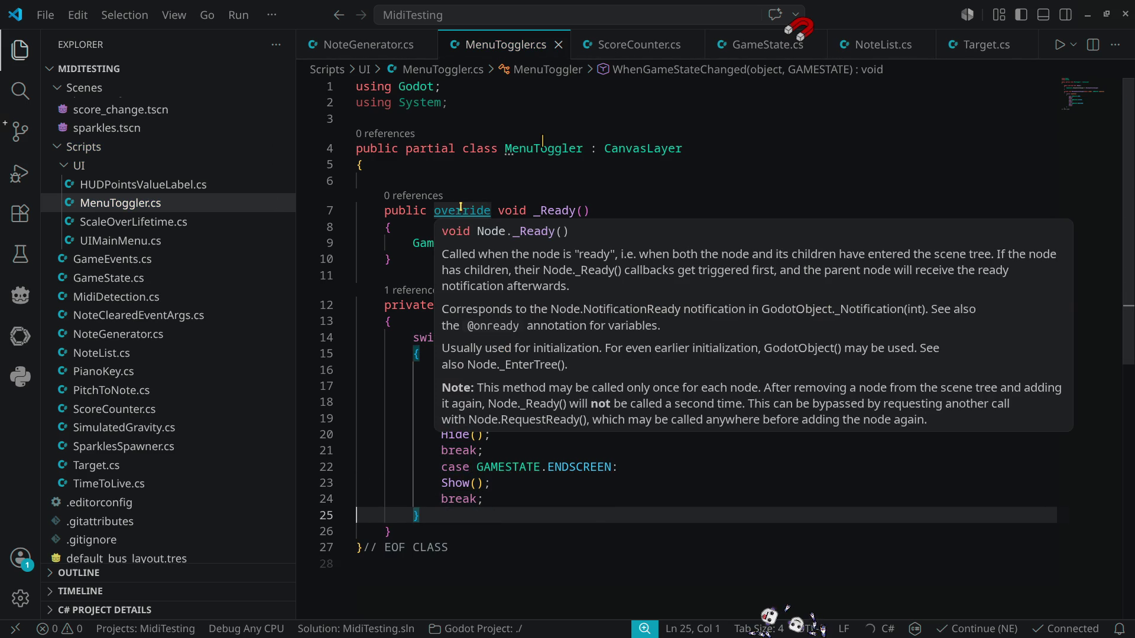
key("shift+alt+f")
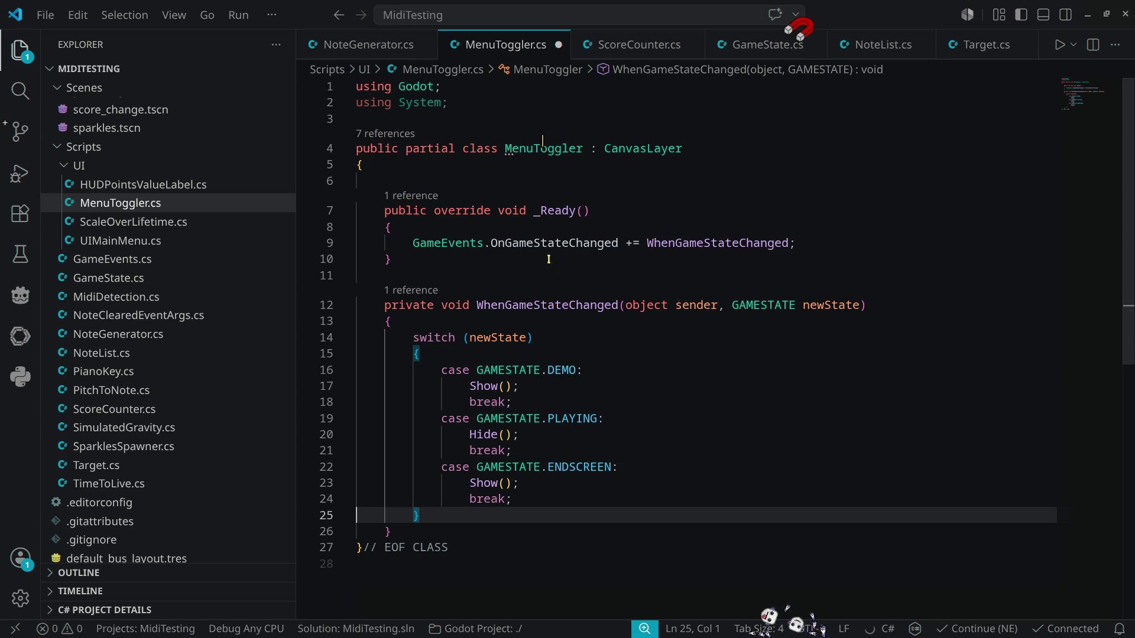
key("ctrl+s")
Step: Delete the blank line above _Ready and minimise Visual Studio Code
left_click(441, 176)
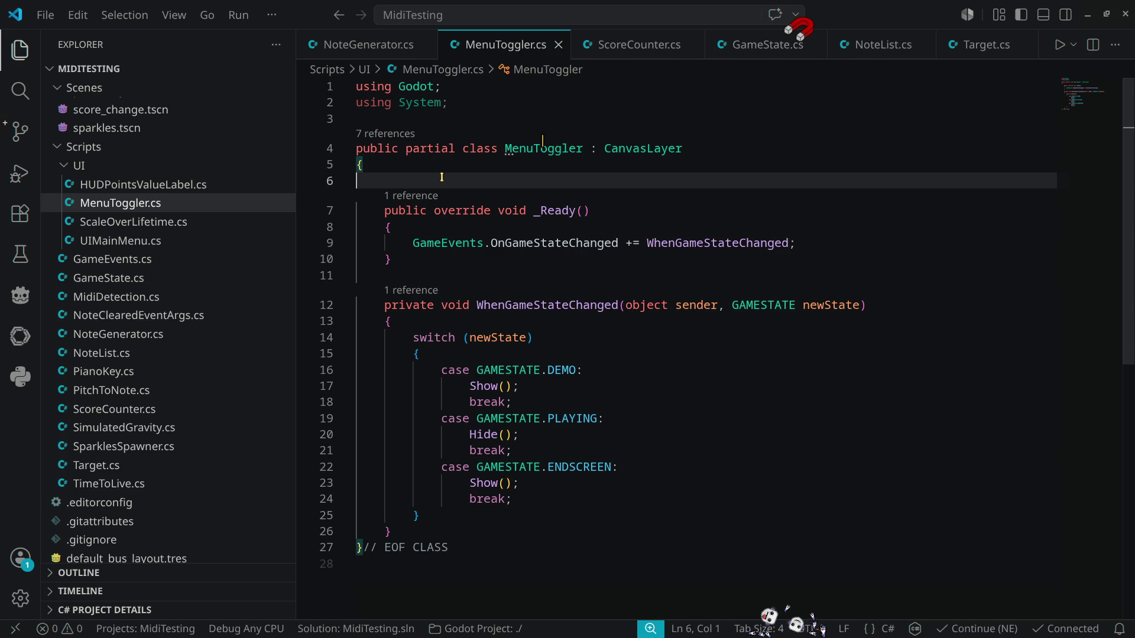
key("Delete")
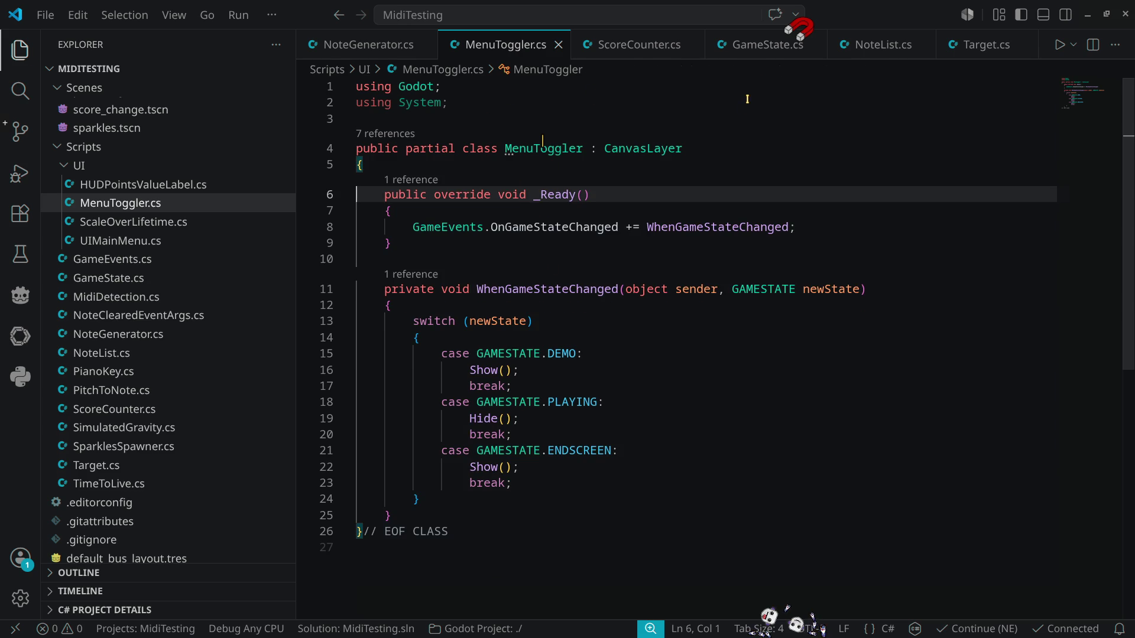
left_click(1087, 15)
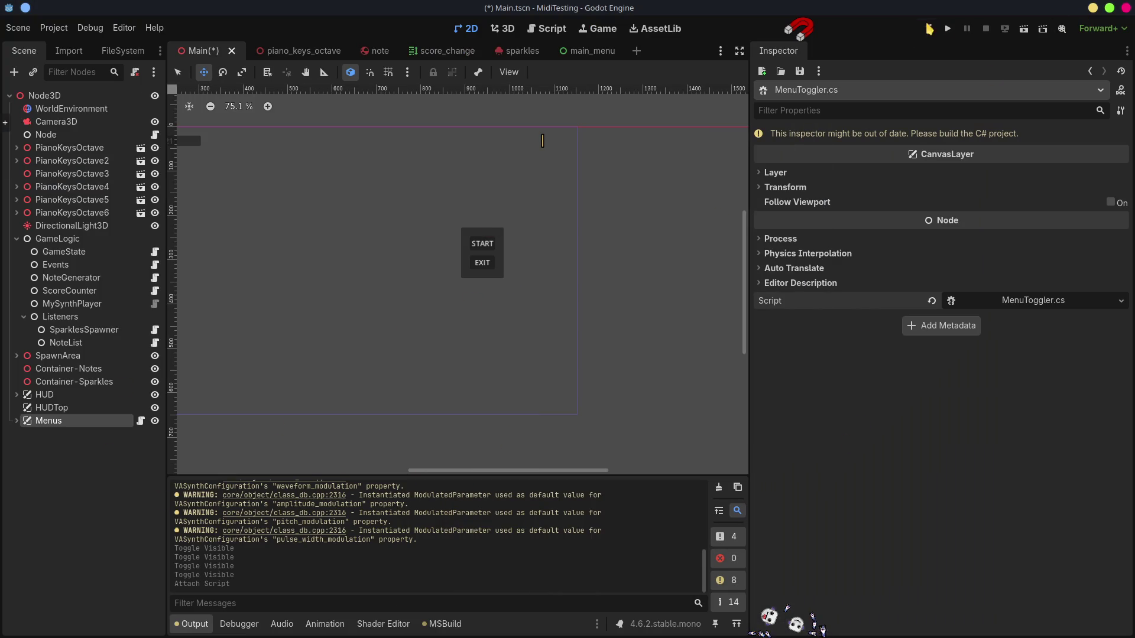
Step: Run the project to try the START/EXIT menu, stop it, and open the Debugger panel
left_click(948, 29)
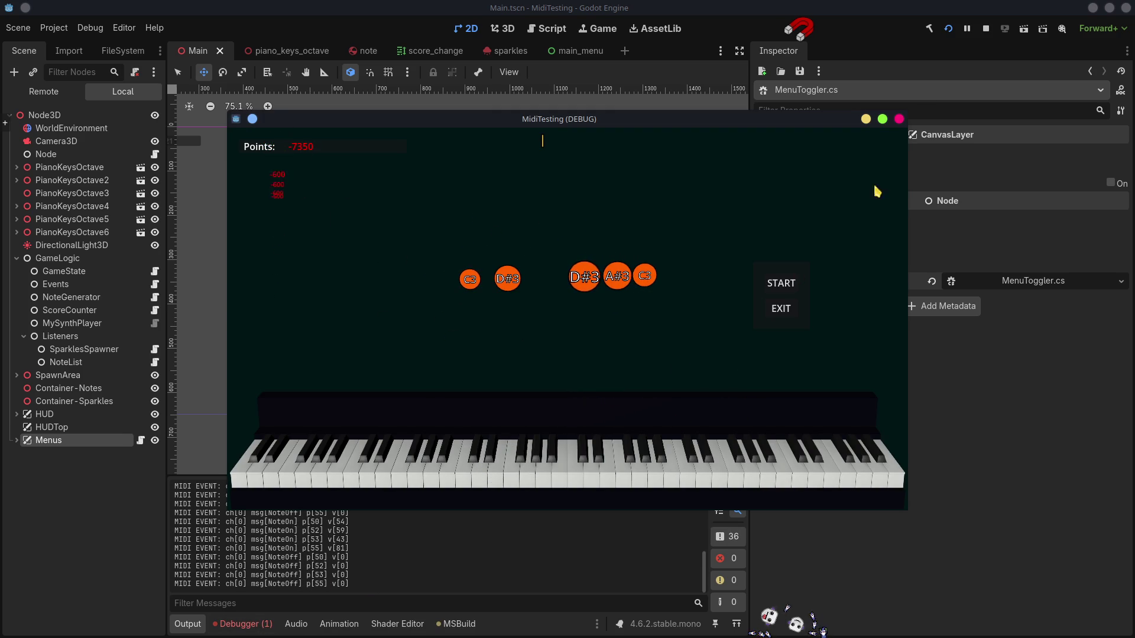
left_click(985, 28)
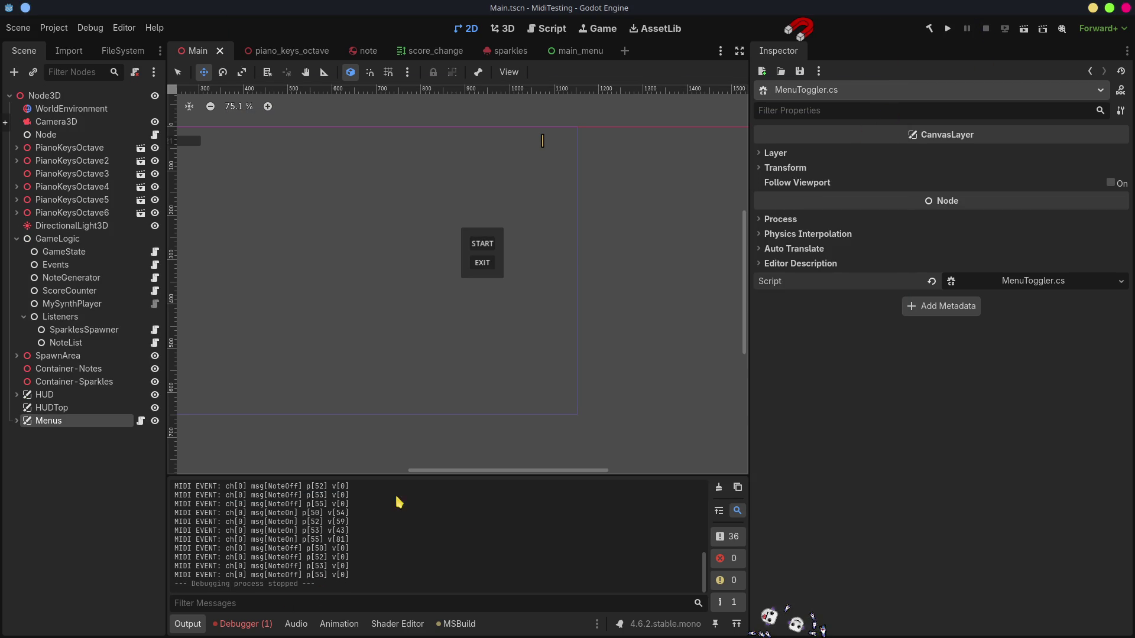
left_click(252, 624)
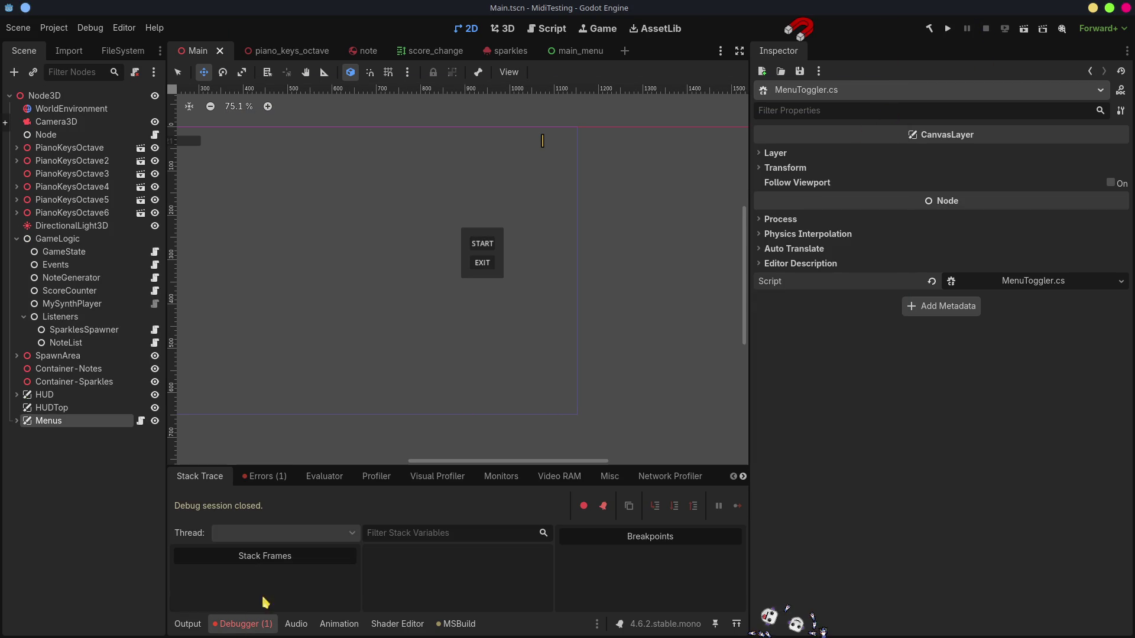
Step: Review the runtime errors, then in main_menu assign btnStart to MainMenu's Btn Start
left_click(279, 480)
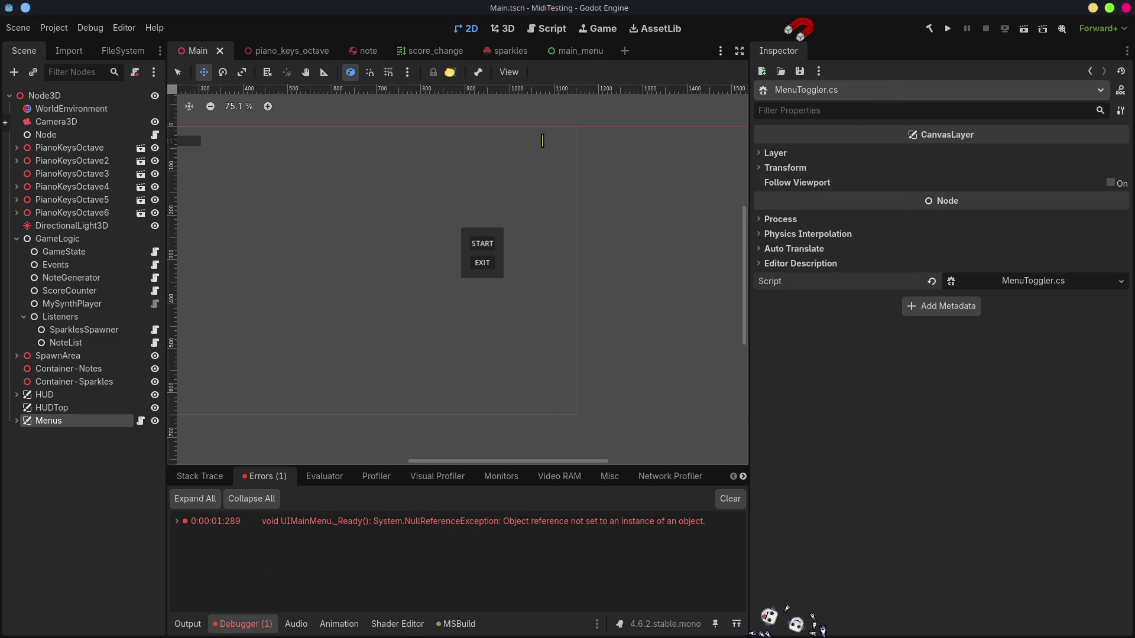
left_click(586, 52)
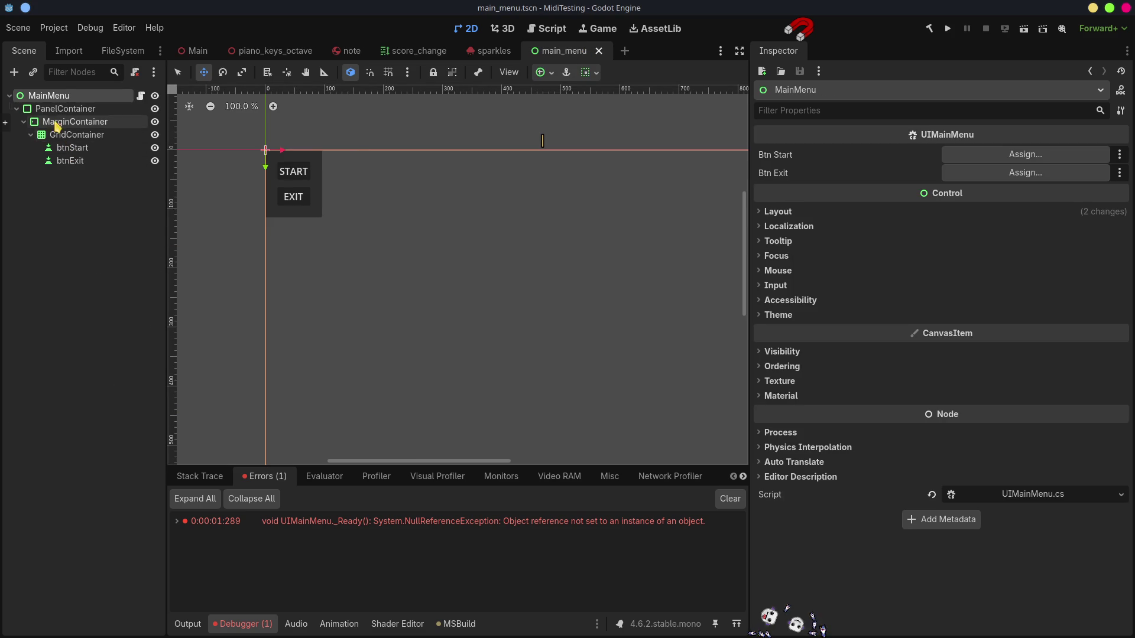
left_click(985, 157)
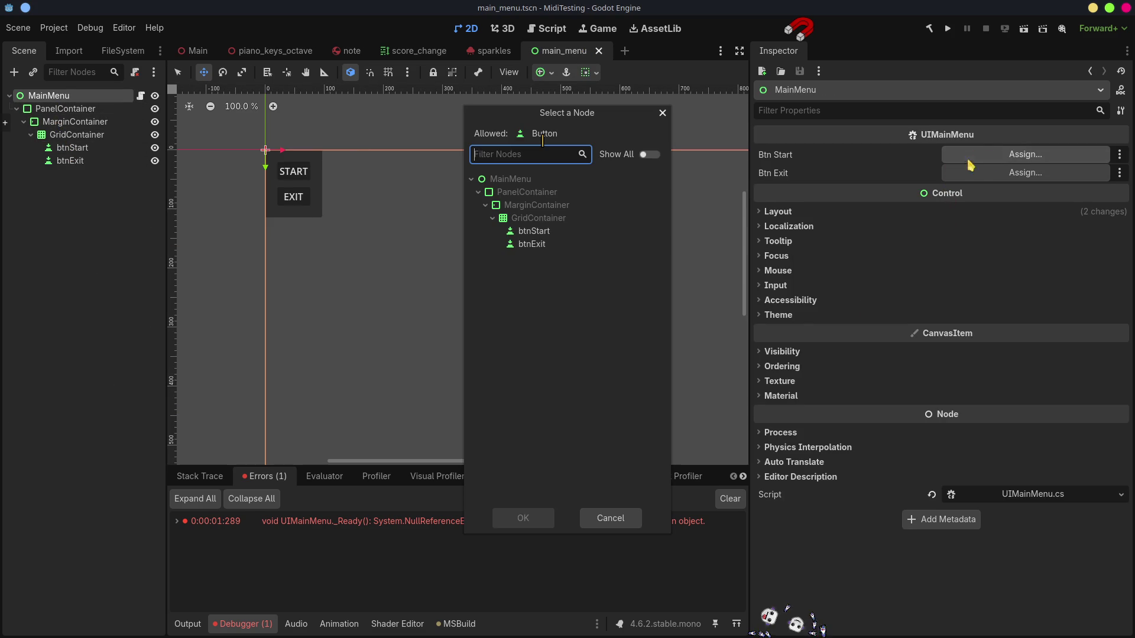
left_click(535, 232)
double_click(535, 232)
Step: Assign btnExit to Btn Exit and relaunch the game
left_click(986, 173)
left_click(539, 244)
double_click(539, 246)
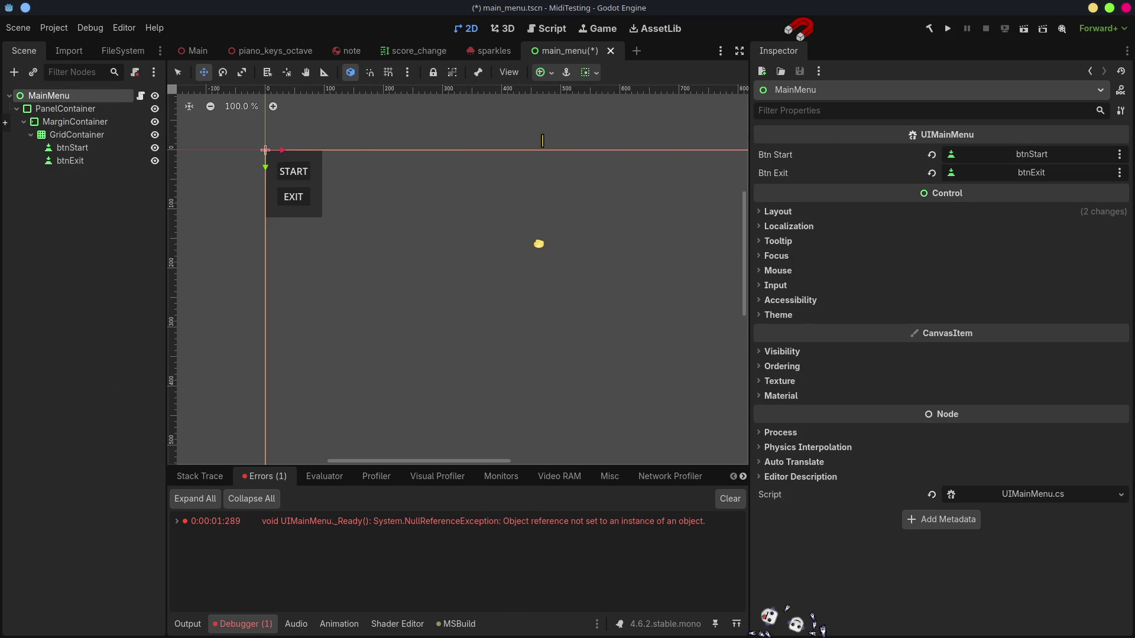
left_click(948, 28)
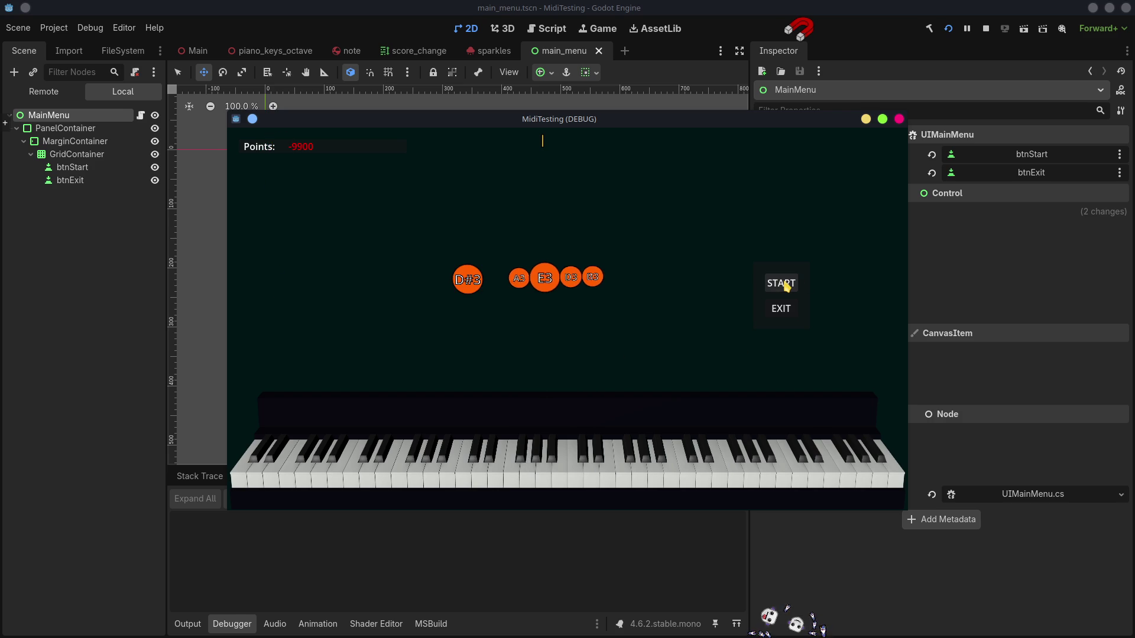
Step: Restart the game with its START button, stop it, and open the erroring script
left_click(786, 284)
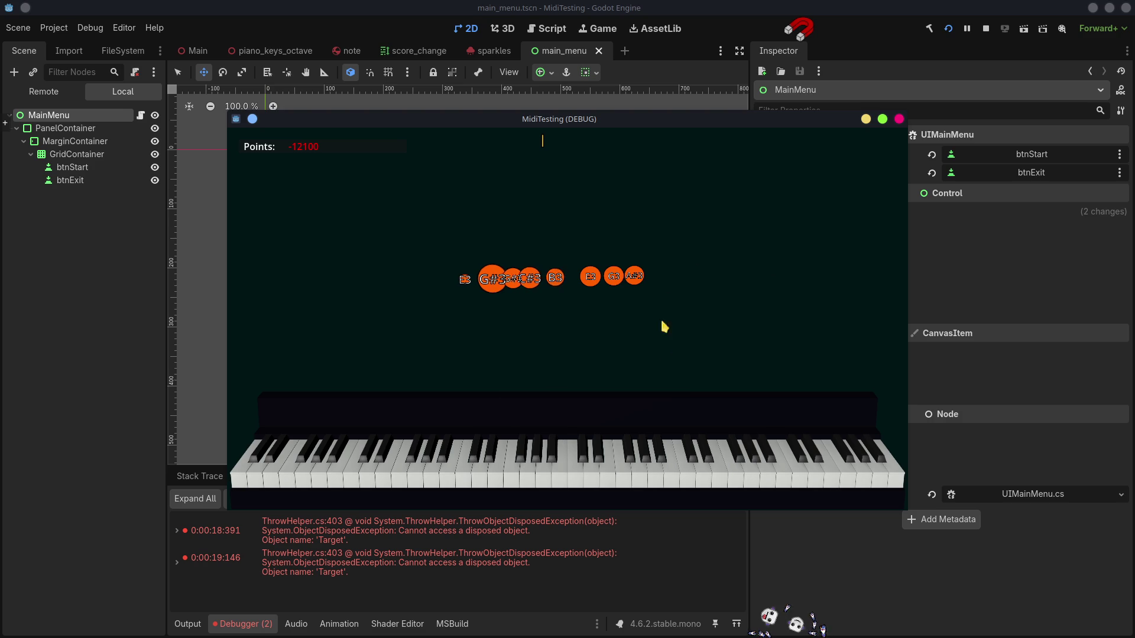
left_click(986, 29)
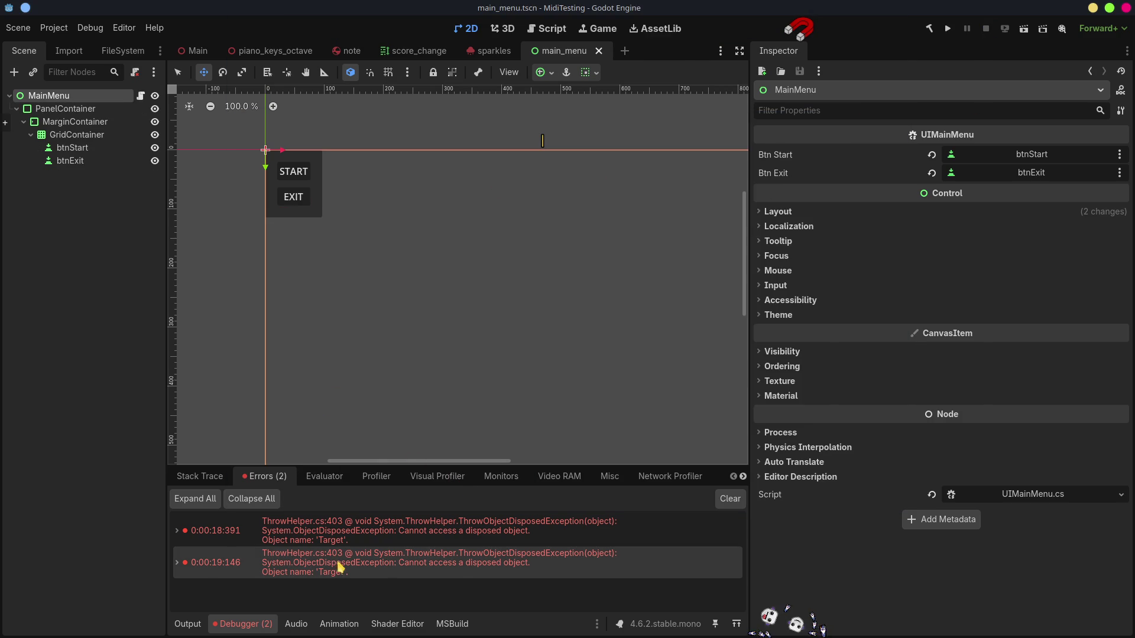
double_click(355, 570)
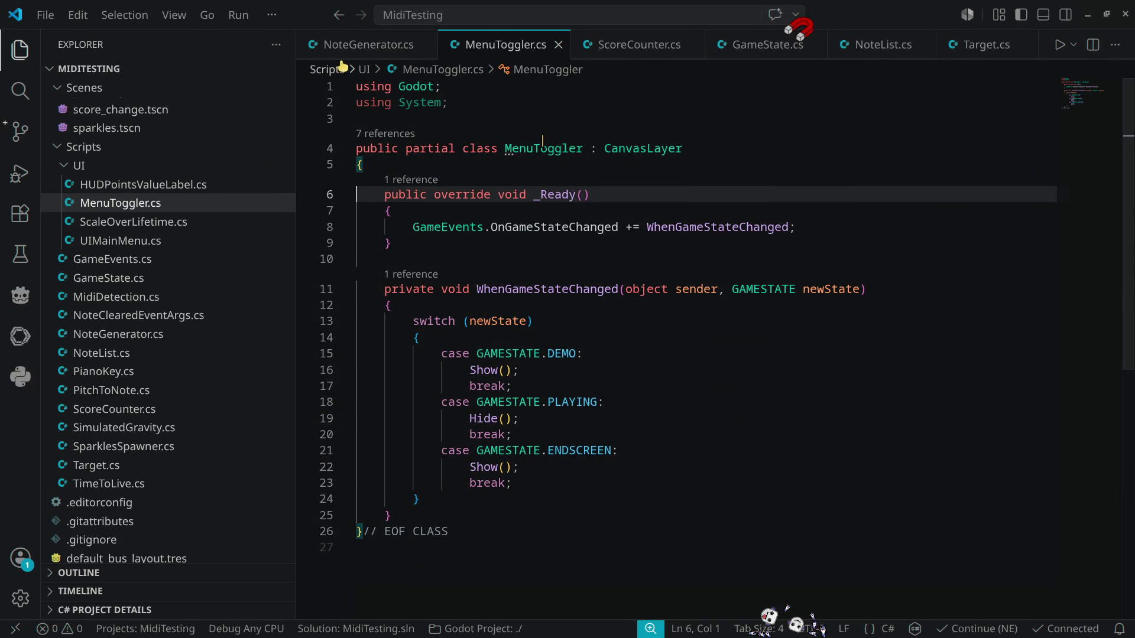
Step: Open ScoreCounter.cs and inspect DelayedReset, RaiseScoreChanged and the uses of scoreValue
left_click(686, 46)
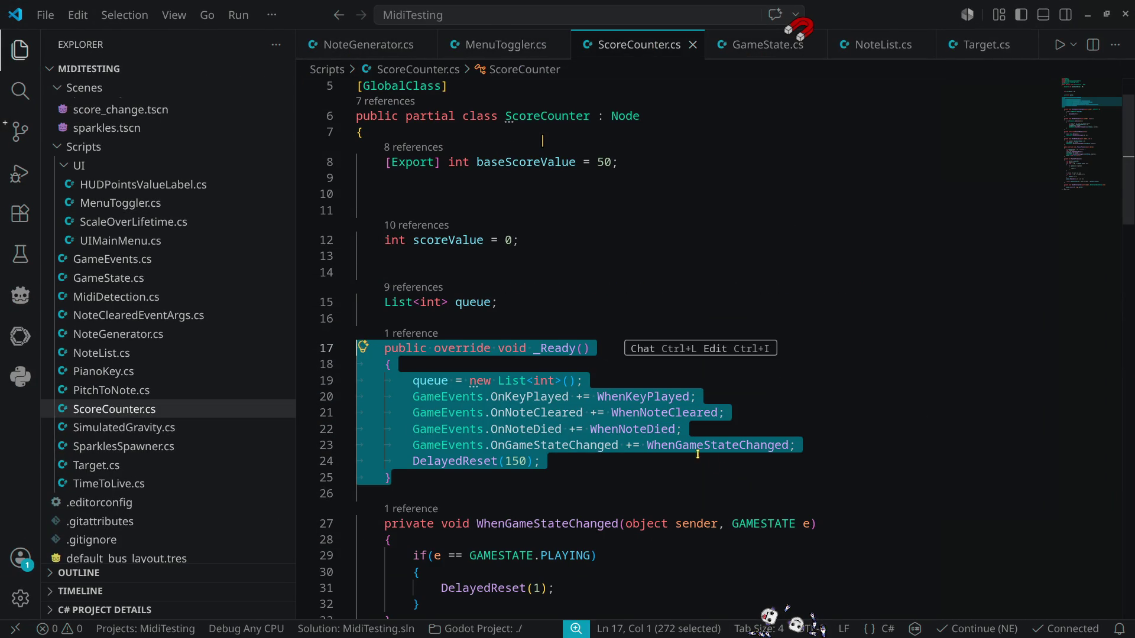
left_click(675, 447)
left_click(676, 446, "ctrl")
scroll(477, 394, "down", 3)
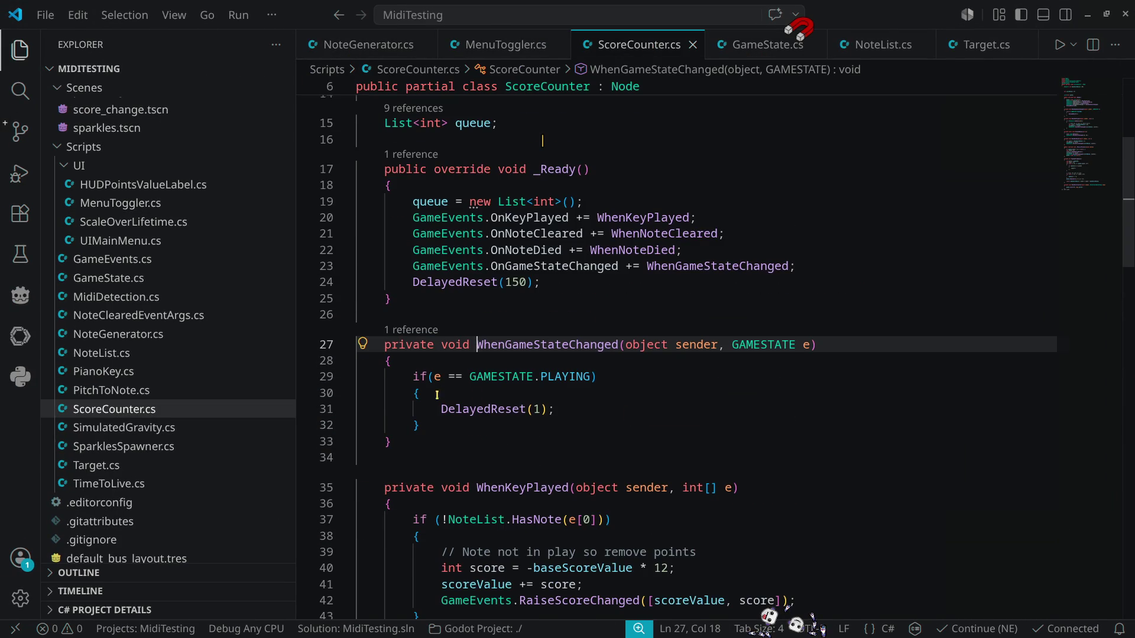
left_click(488, 409, "ctrl")
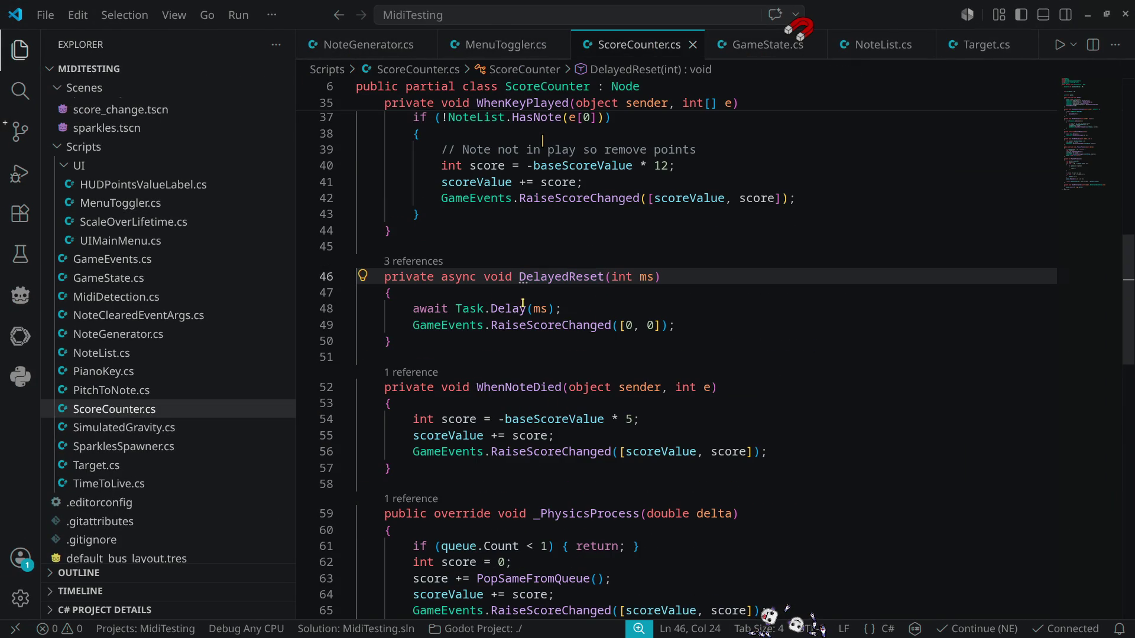
double_click(580, 276)
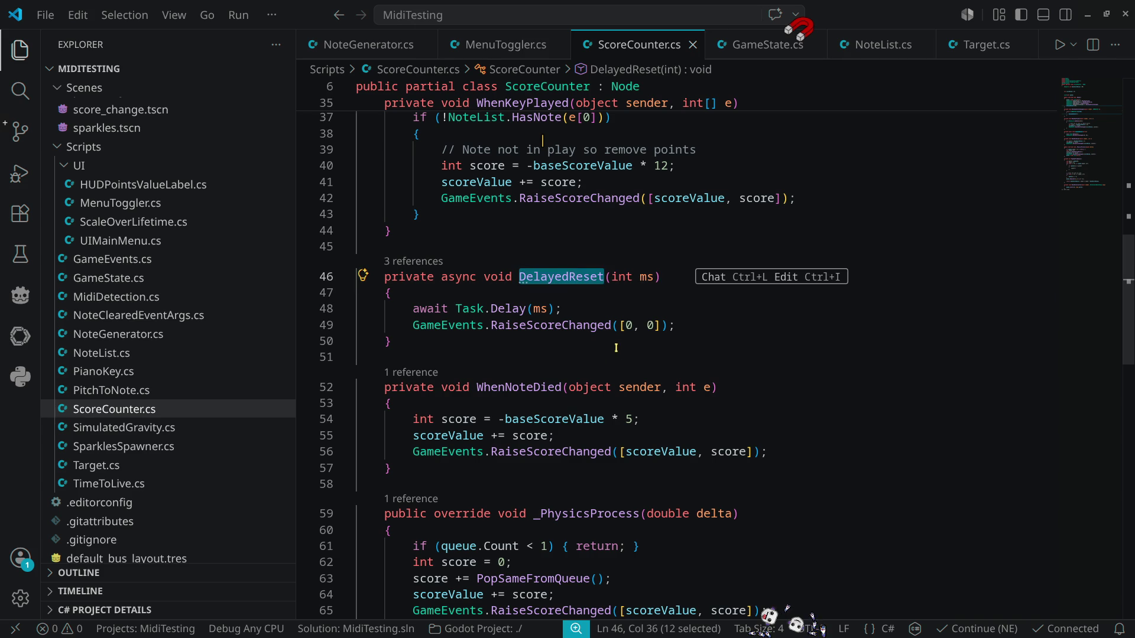
double_click(550, 329)
scroll(676, 329, "up", 10)
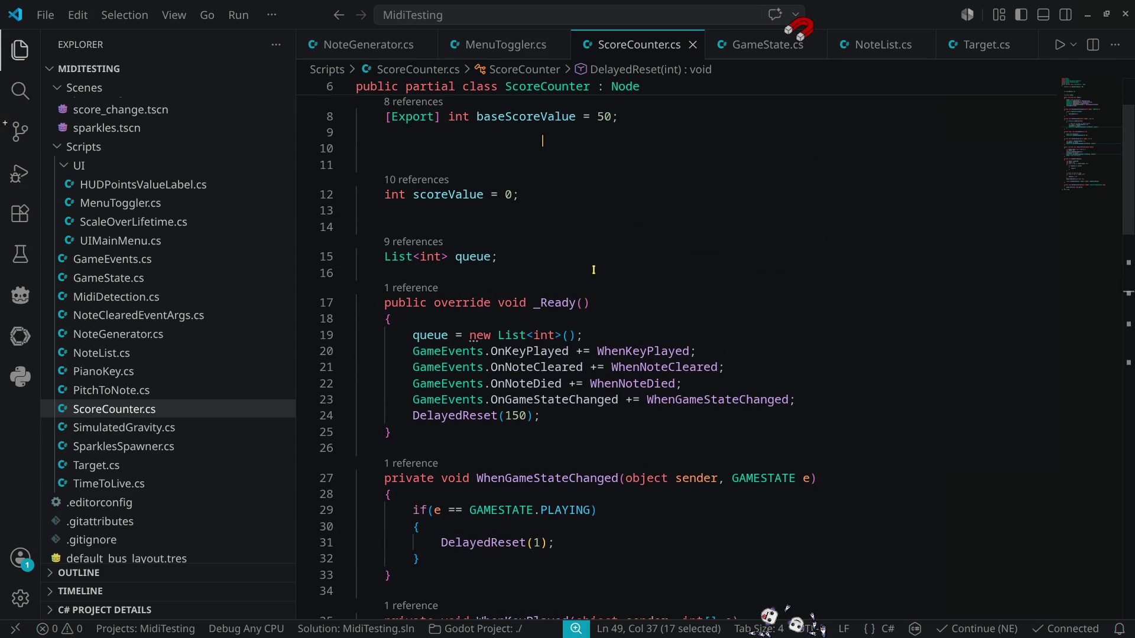
double_click(455, 194)
scroll(700, 287, "up", 3)
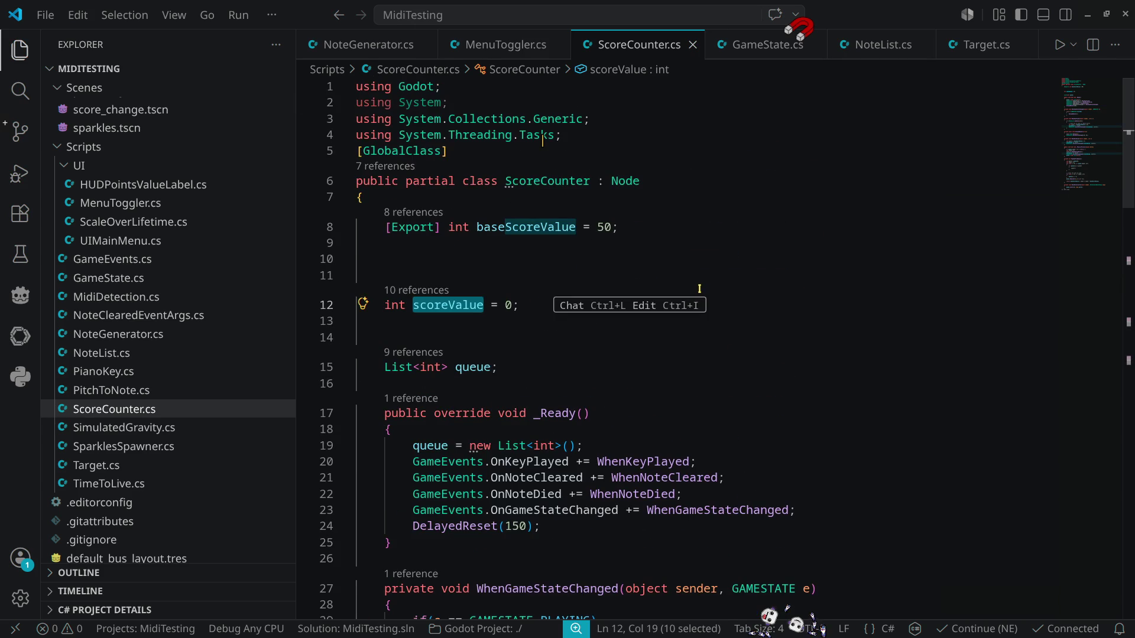
scroll(749, 404, "down", 11)
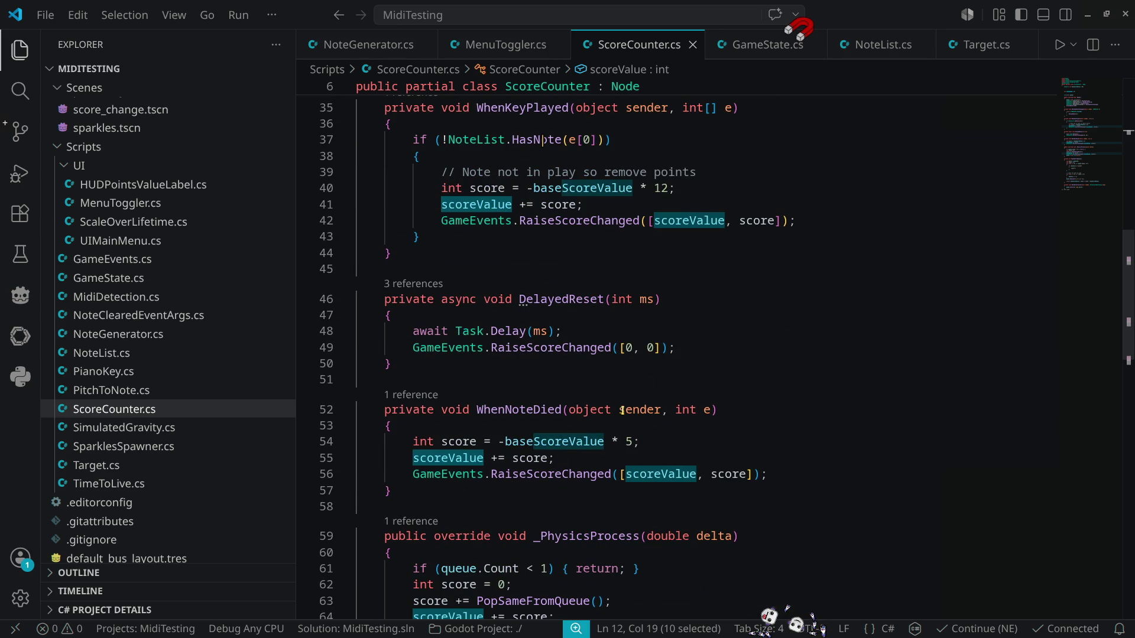
Step: Add 'scoreValue = 0;' after Task.Delay and pass scoreValue as RaiseScoreChanged's first argument
left_click(583, 335)
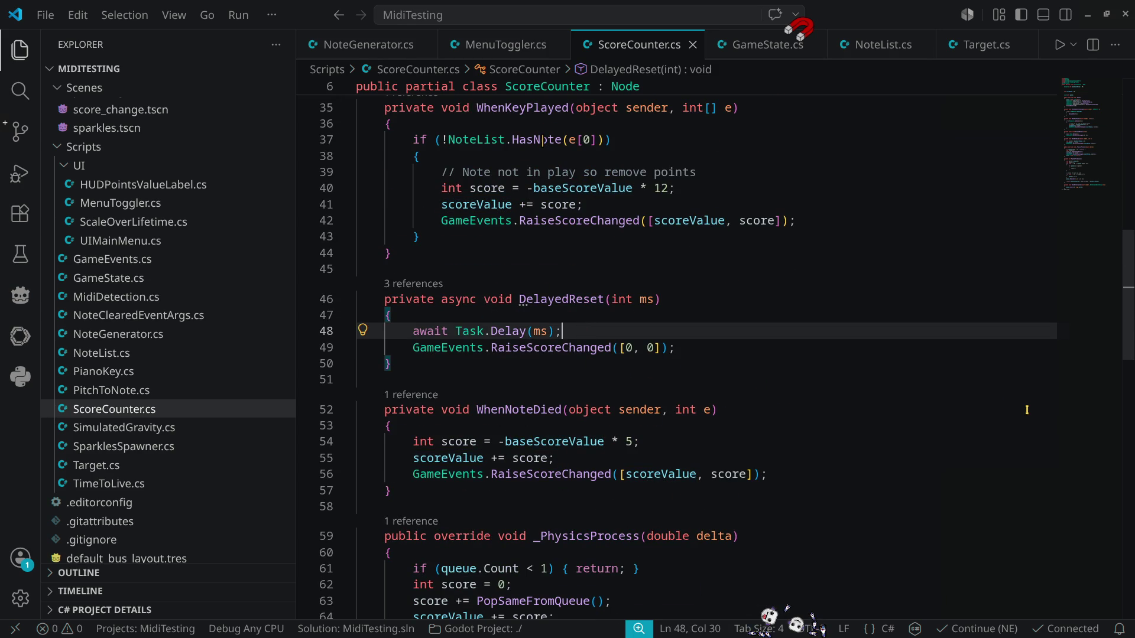
key("Return")
type("scoreValue")
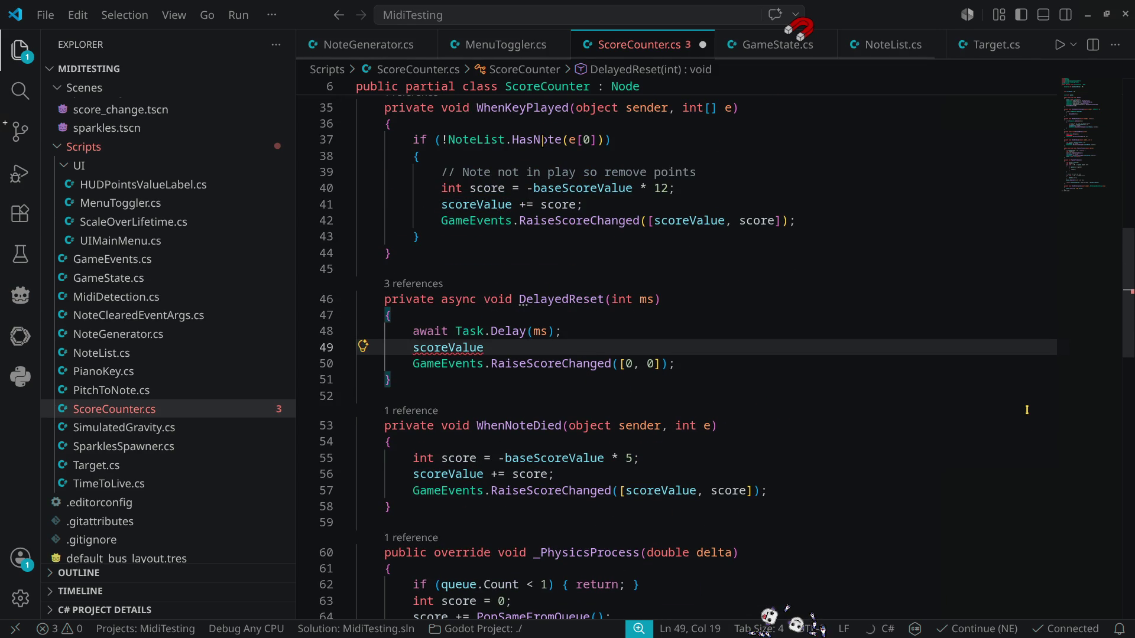
type(" = 0;")
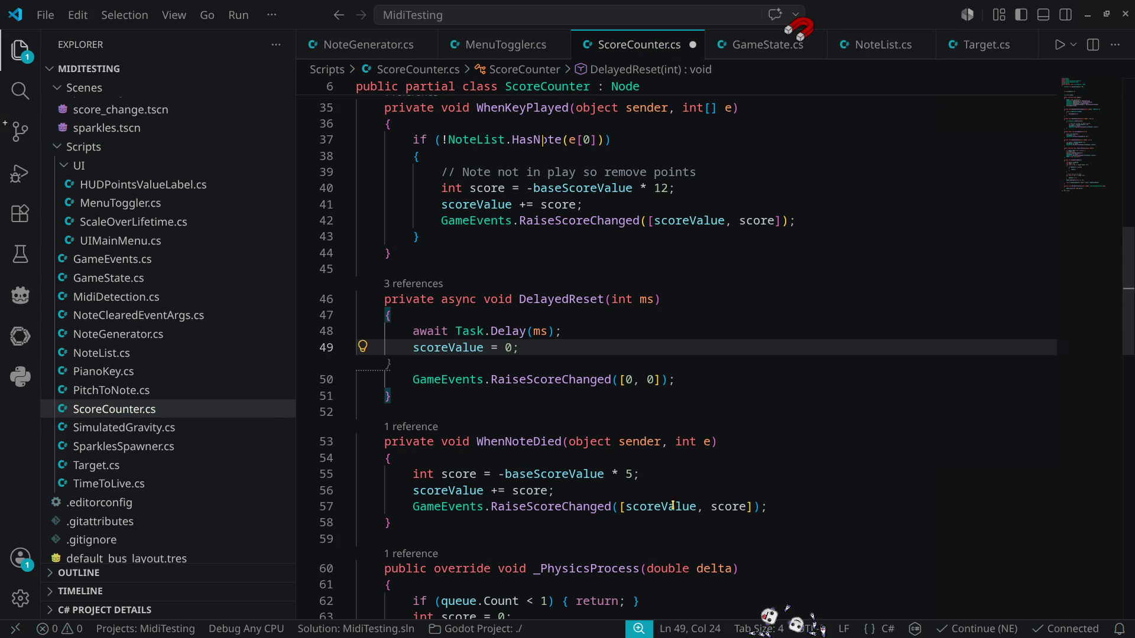
double_click(630, 375)
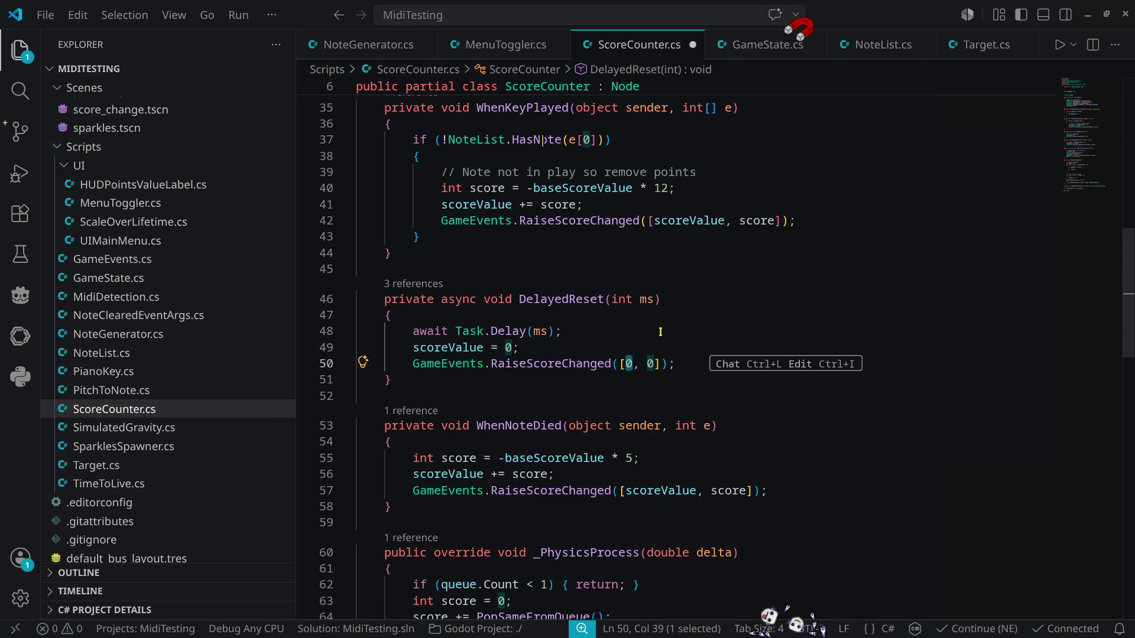
type("scoreValue")
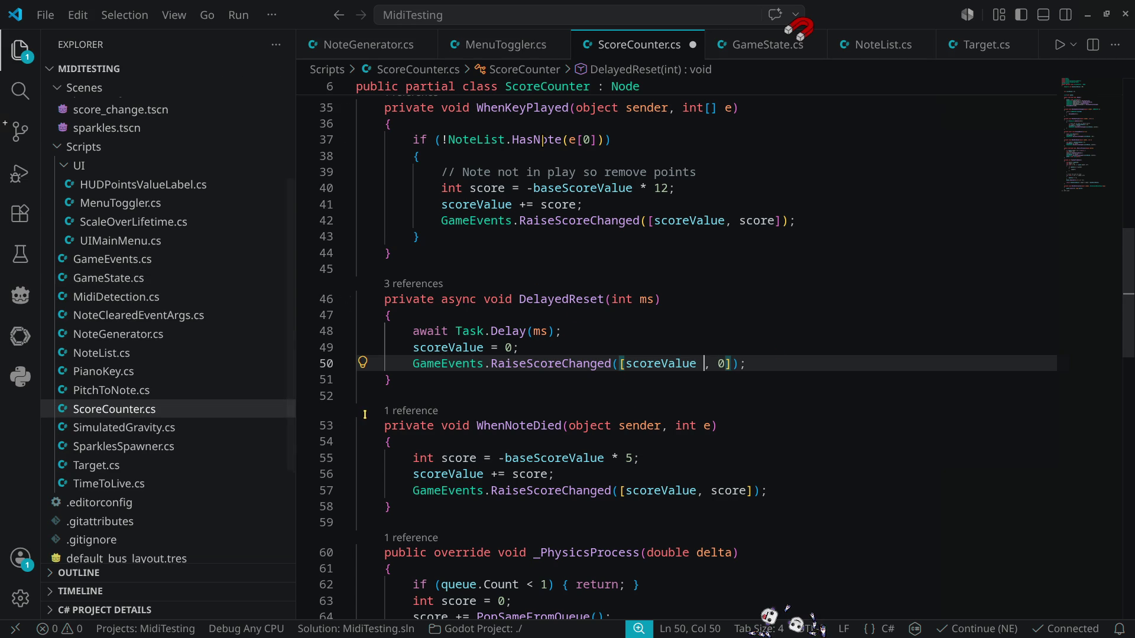
key("alt+Tab")
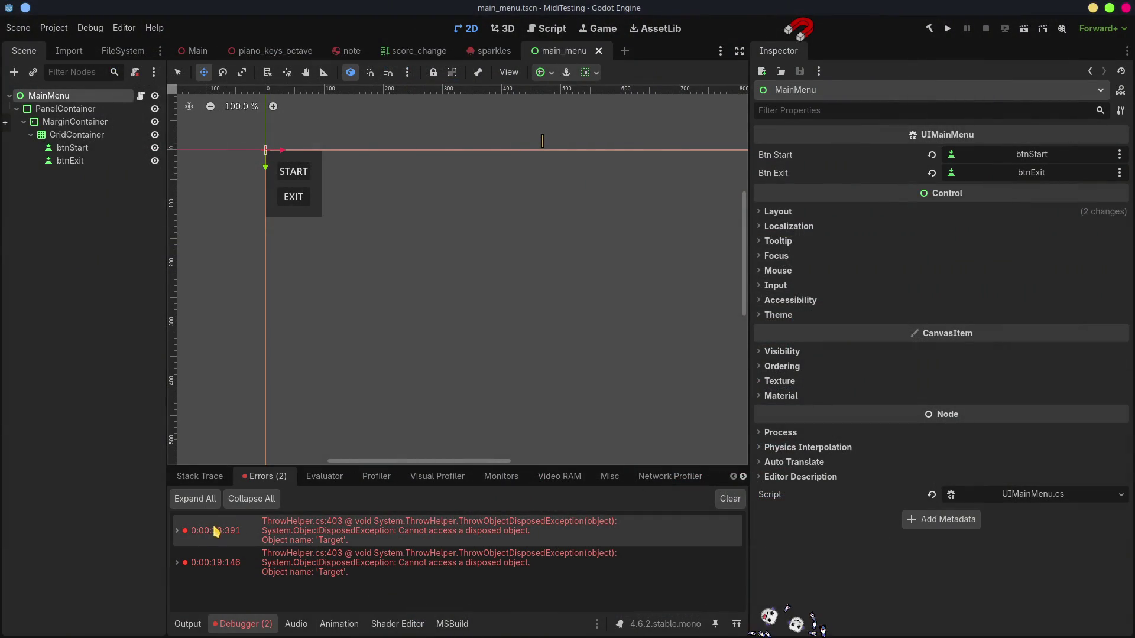
Step: Expand the first ObjectDisposedException's stack trace, then open Target.cs in Visual Studio Code
left_click(177, 532)
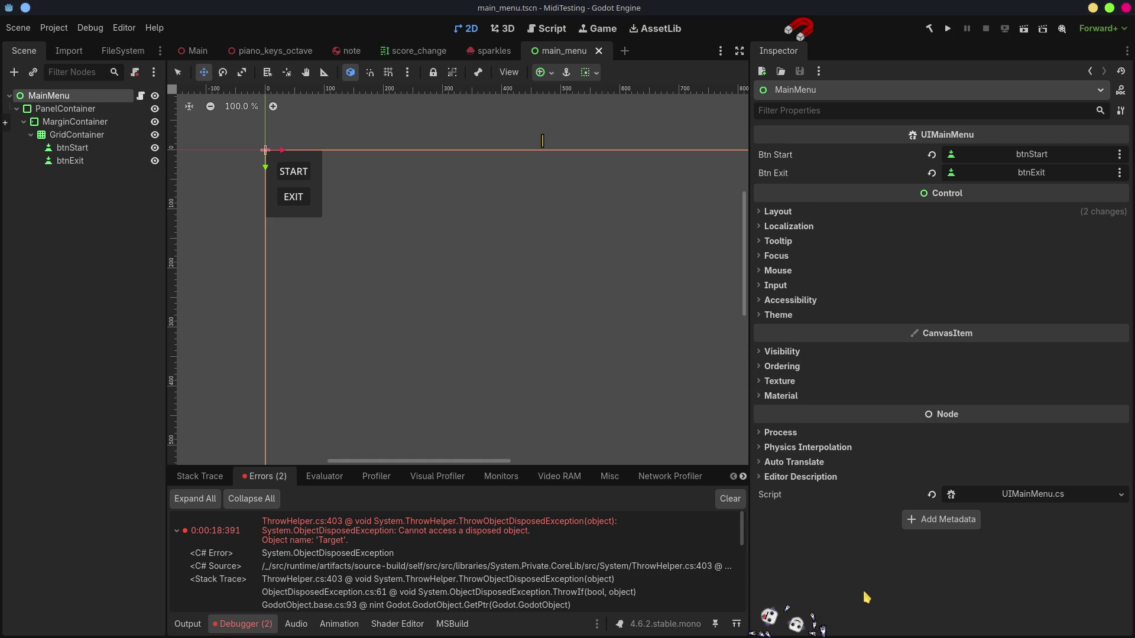
key("alt+Tab")
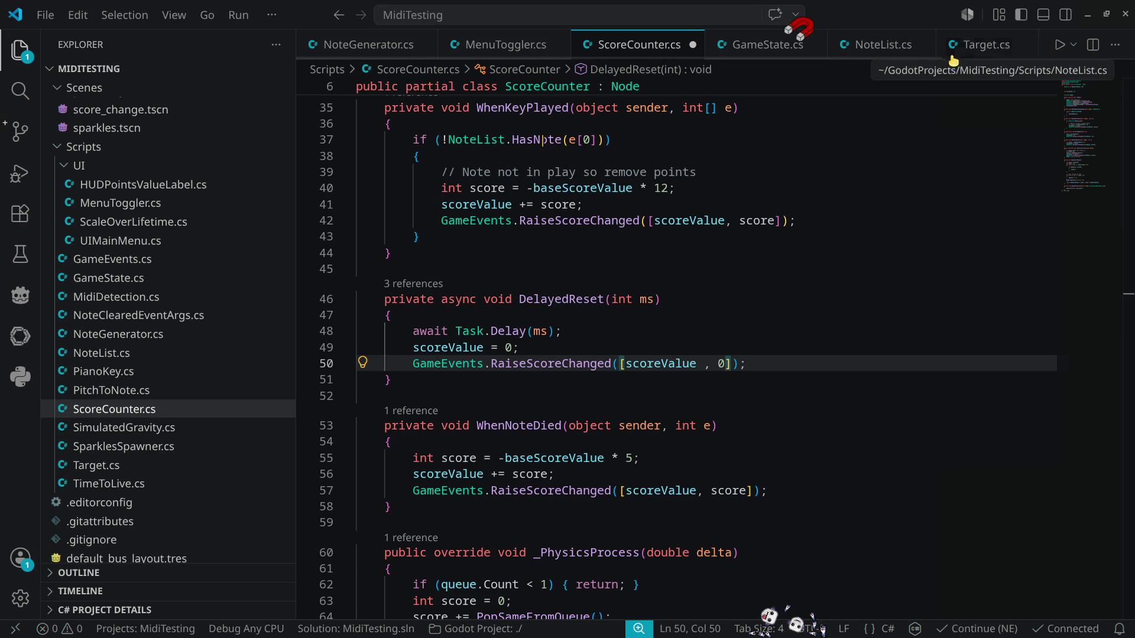
left_click(985, 46)
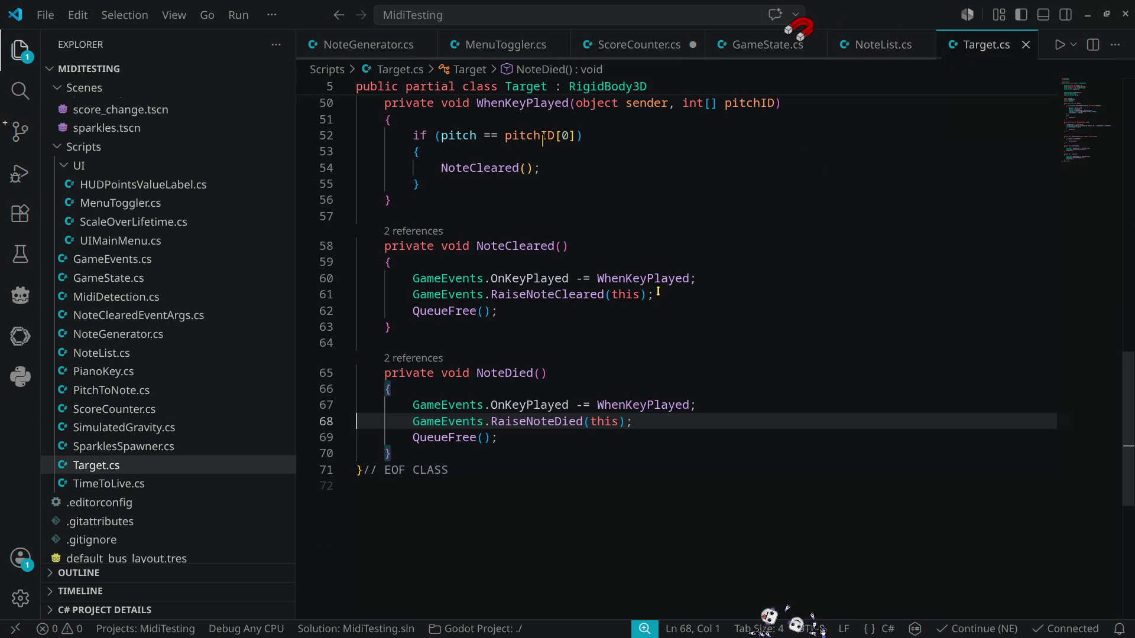
left_click(648, 405)
double_click(658, 403)
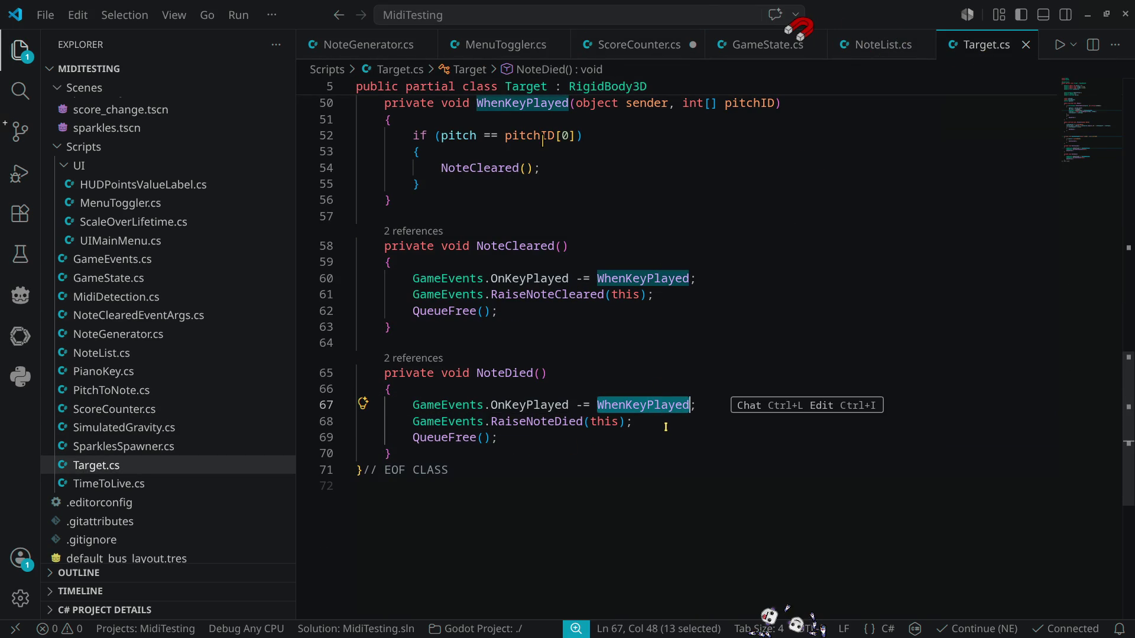
left_click(700, 404)
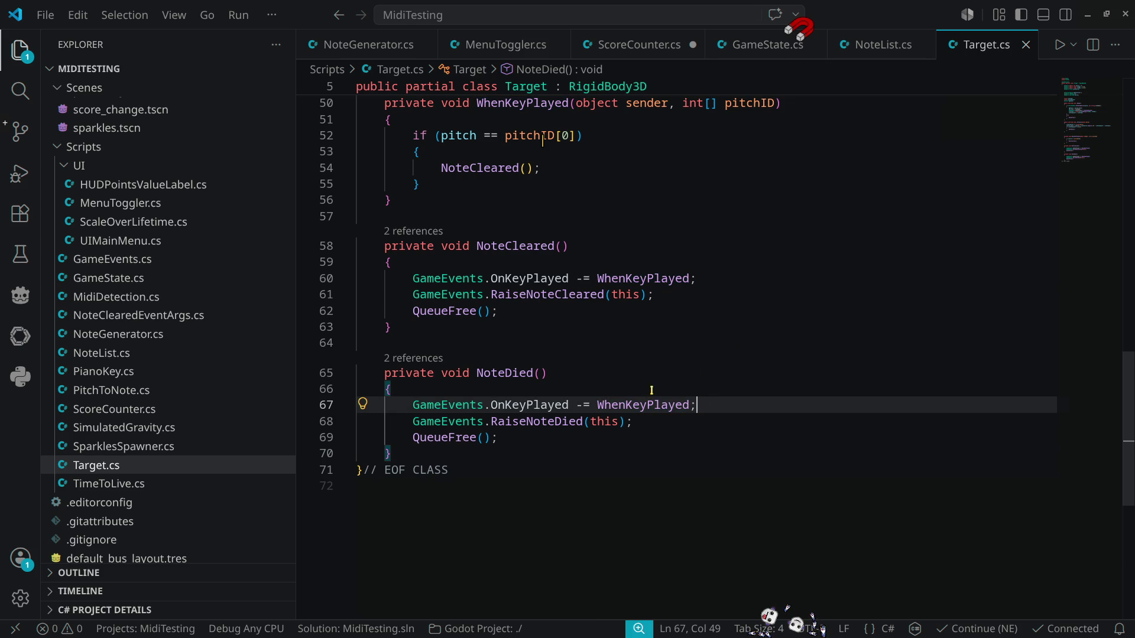
scroll(661, 391, "up", 4)
scroll(640, 367, "up", 8)
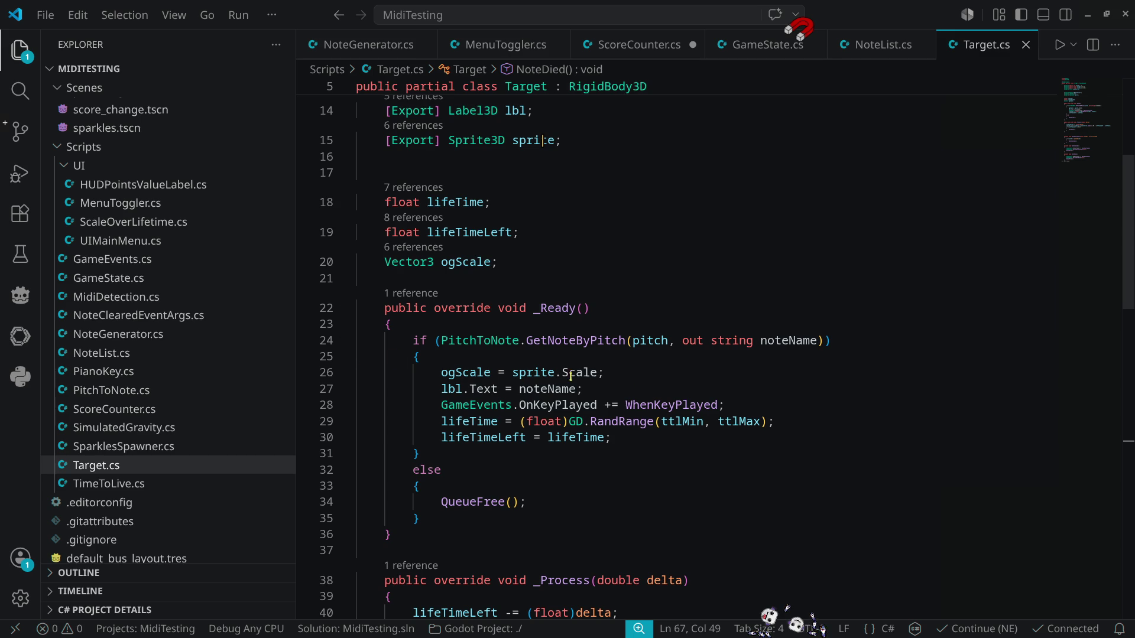
left_click(545, 330)
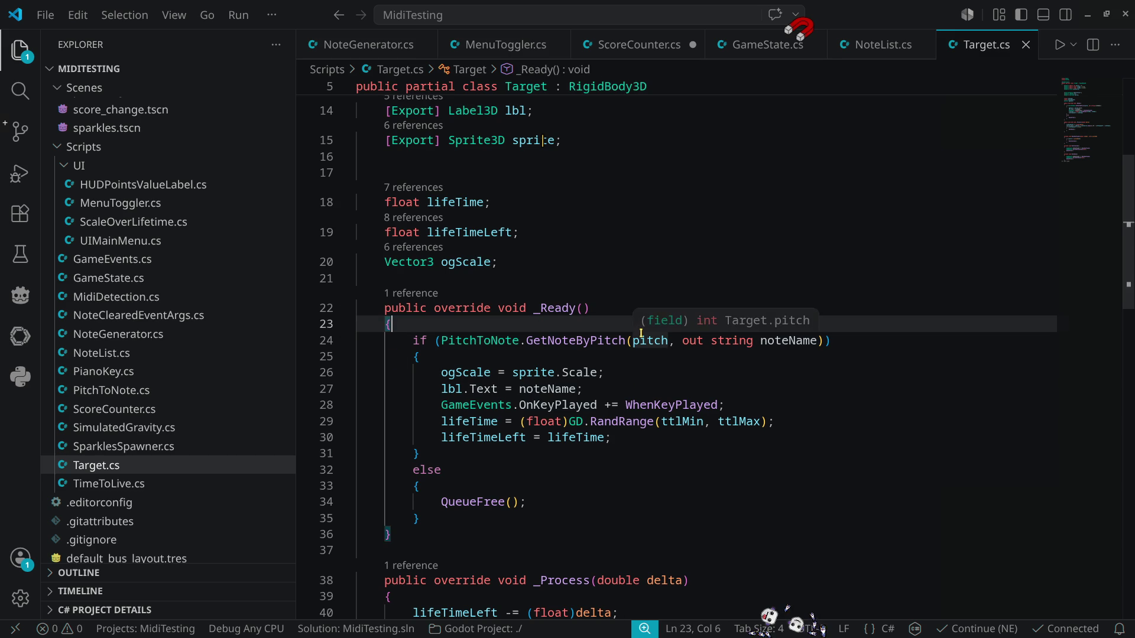
key("Return")
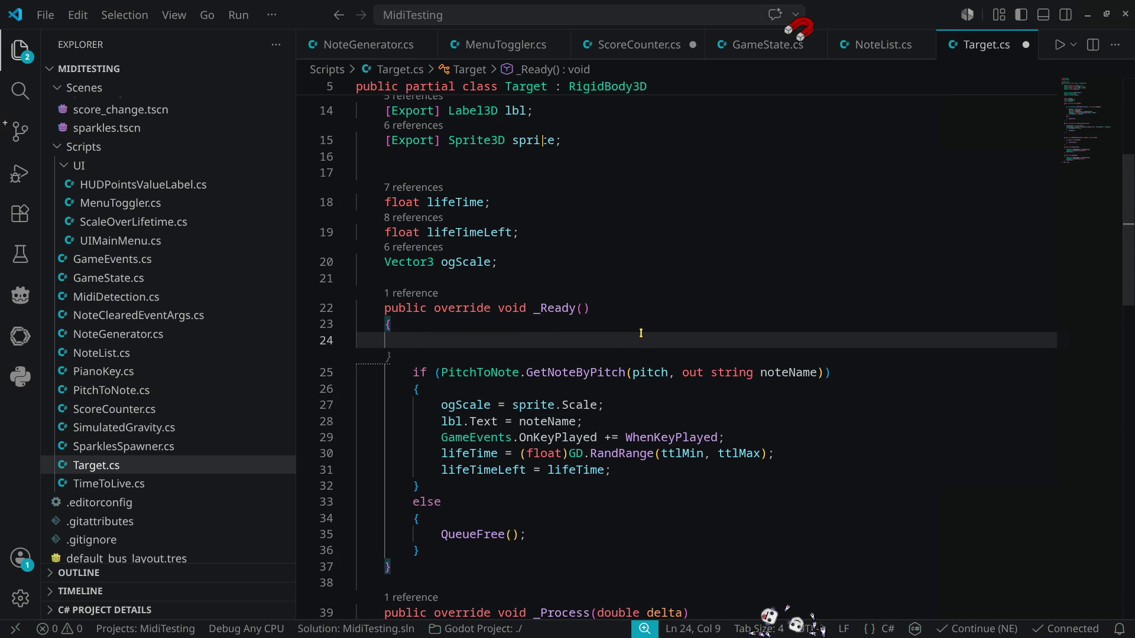
type("when")
key("BackSpace")
key("BackSpace")
key("BackSpace")
type("exit")
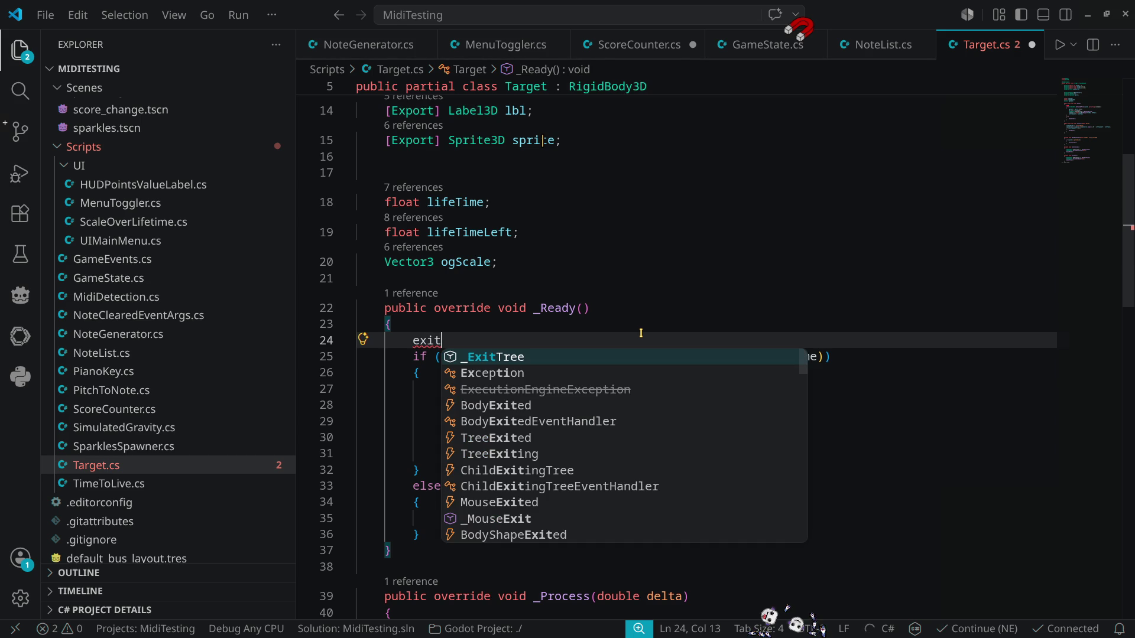
type("ng")
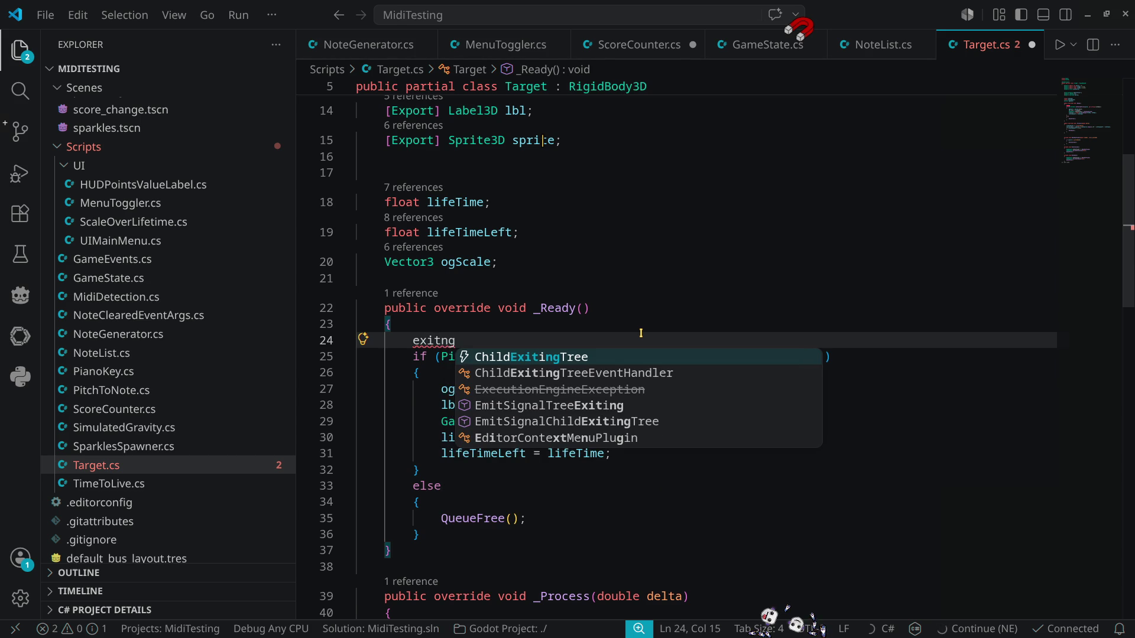
key("BackSpace")
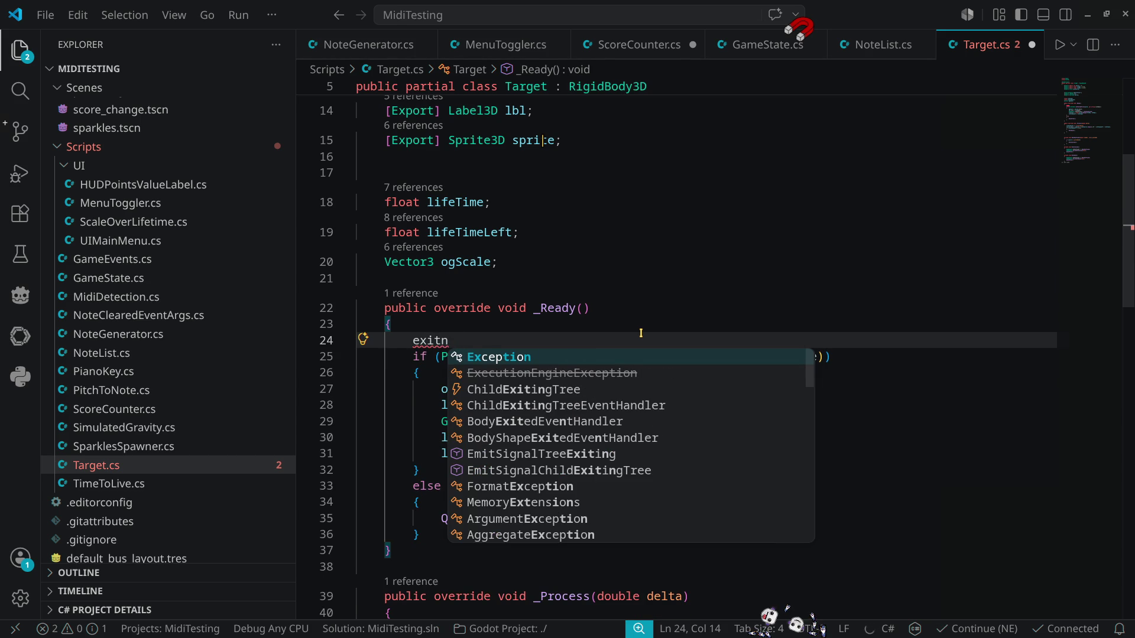
key("BackSpace")
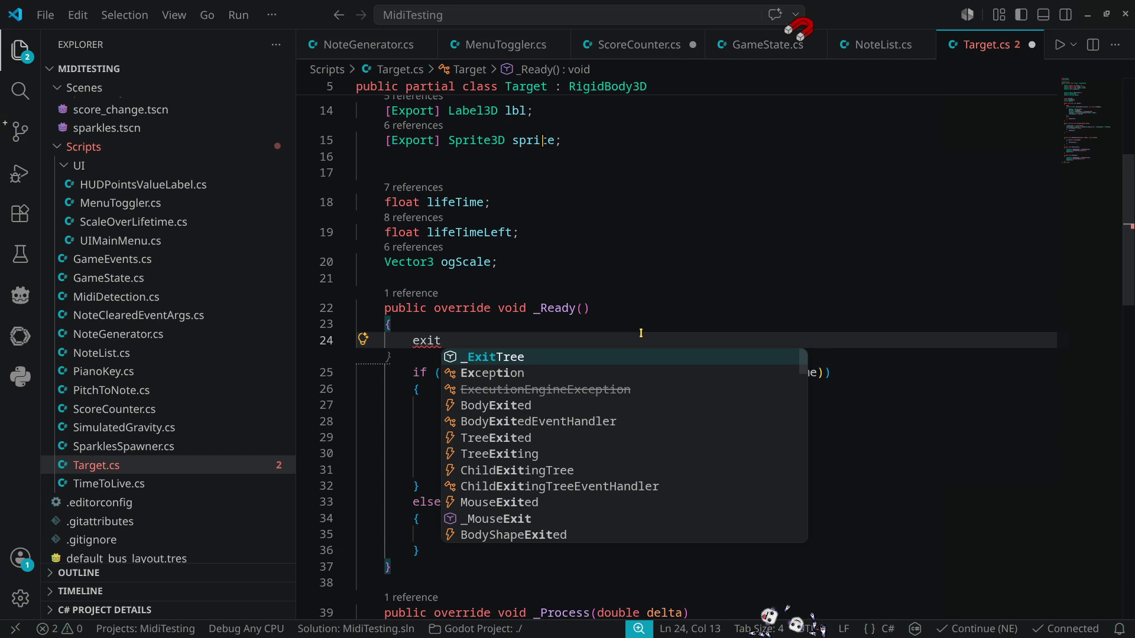
key("Tab")
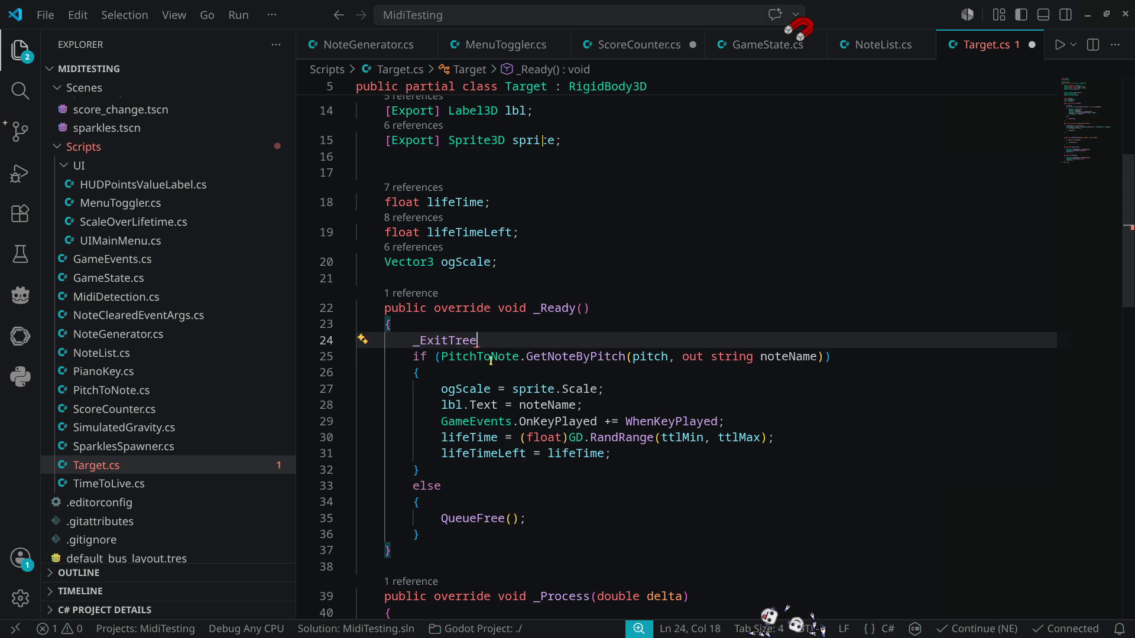
mouse_move(448, 343)
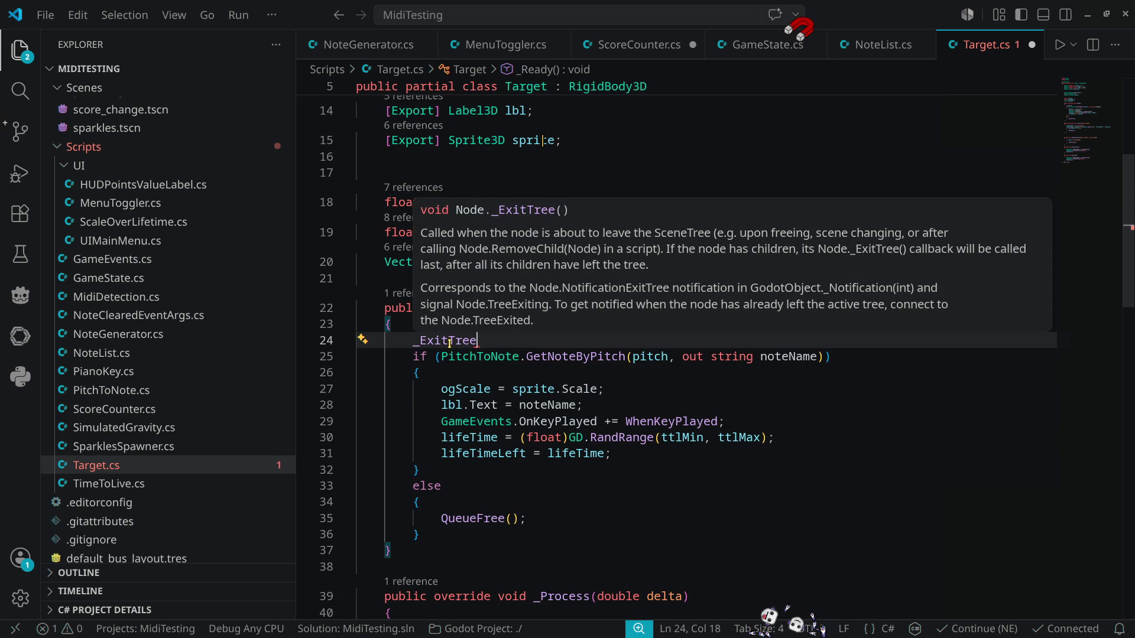
key("ctrl+shift+k")
scroll(629, 435, "down", 5)
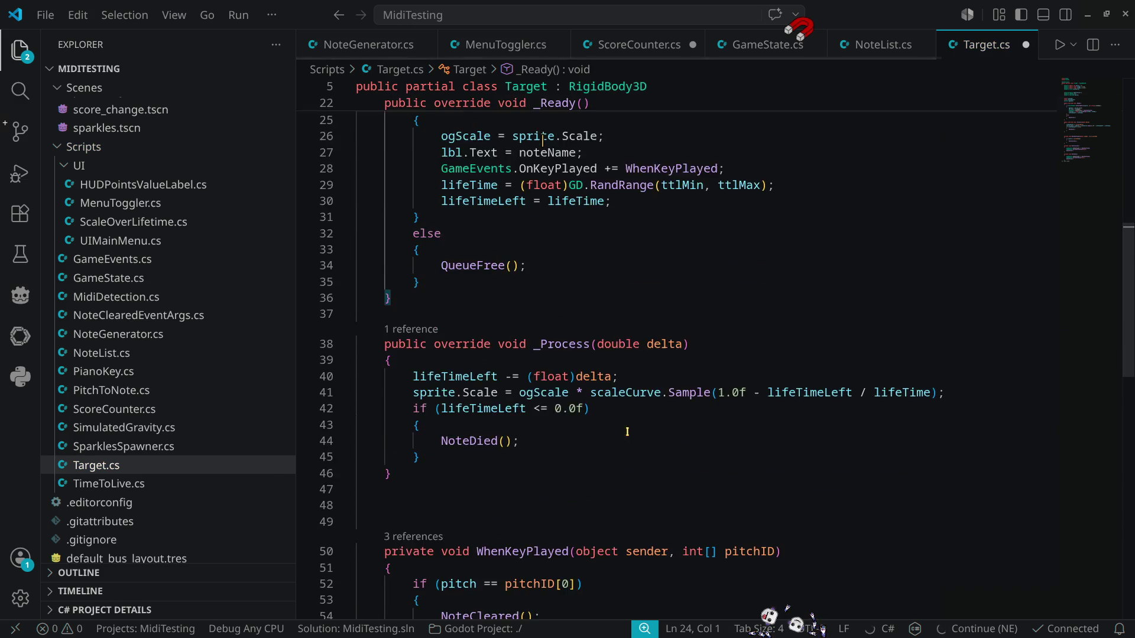
scroll(630, 436, "down", 10)
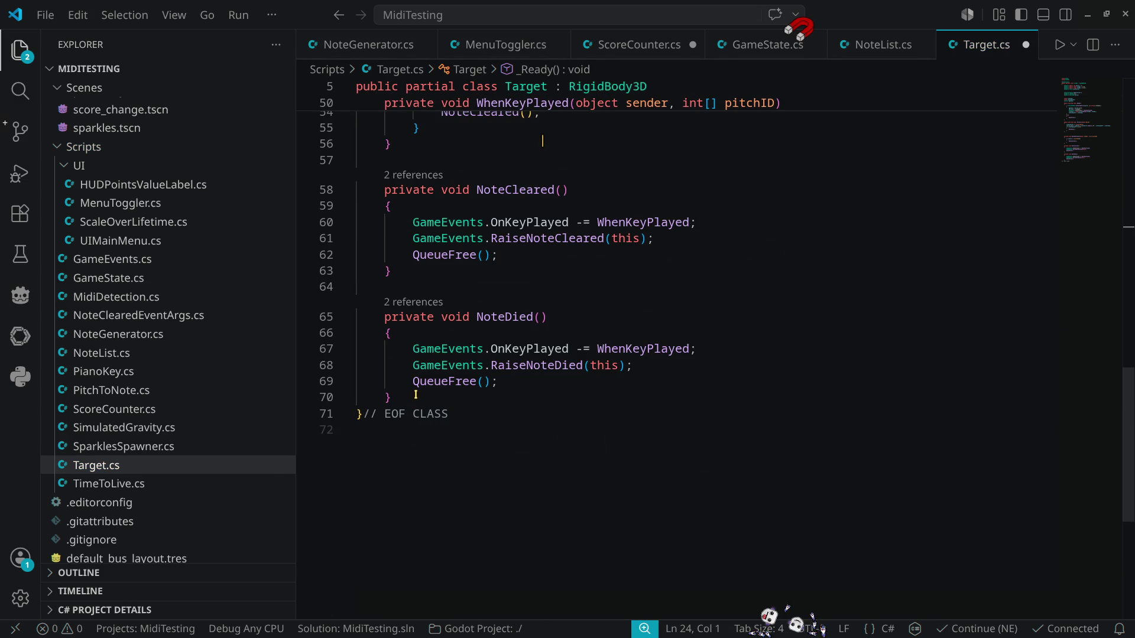
Step: Add a public override void _ExitTree() method below NoteDied
left_click(416, 398)
key("Return")
key("Return")
type("public overr")
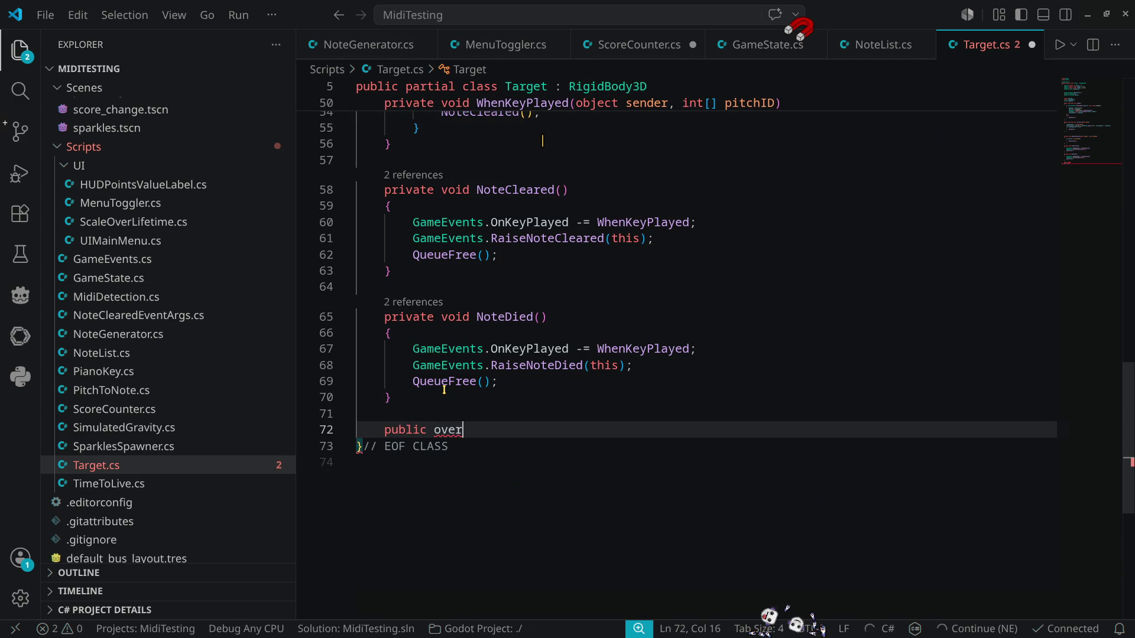
key("Tab")
type("void ")
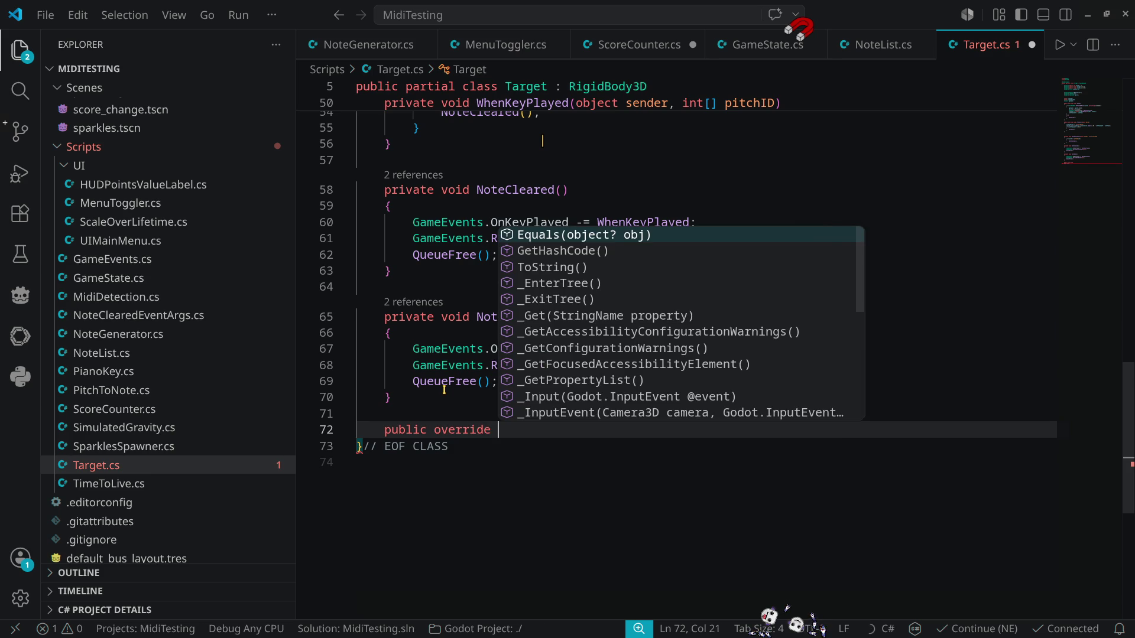
type("_Ex")
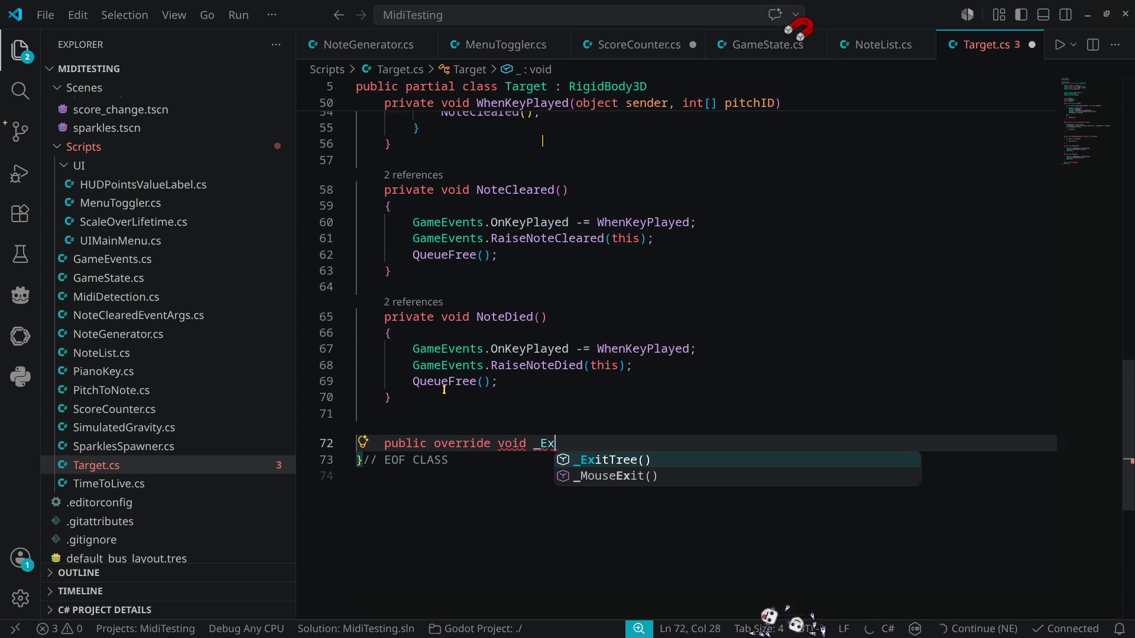
key("Tab")
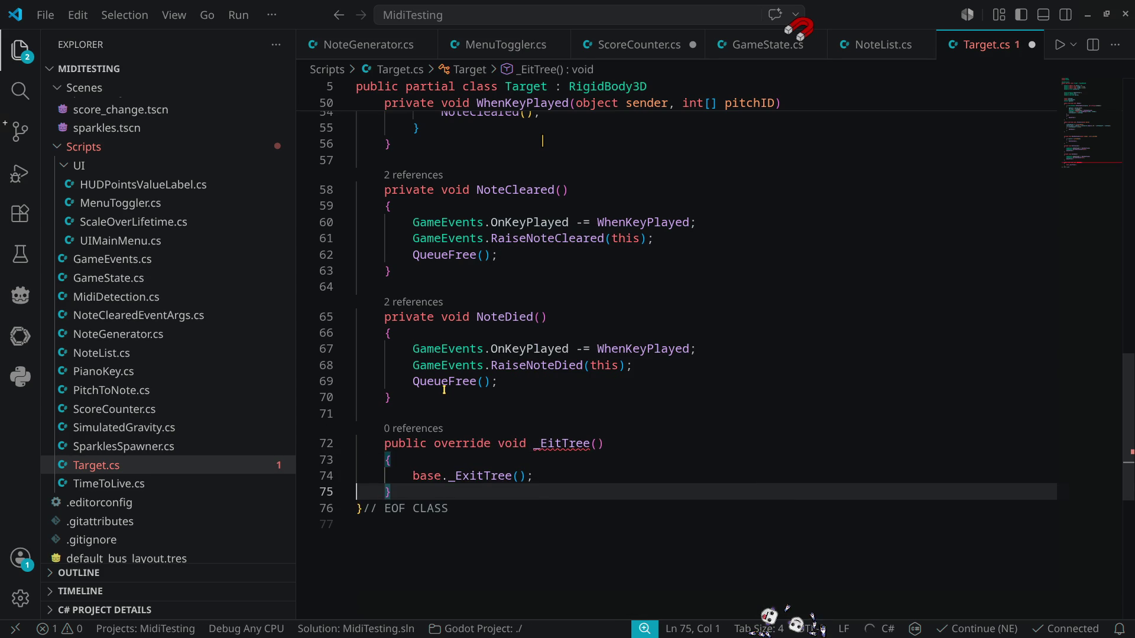
Step: Move the GameEvents.OnKeyPlayed -= WhenKeyPlayed line into _ExitTree, removing it from NoteDied and NoteCleared
left_click(703, 348)
key("ctrl+shift+k")
left_click(441, 460)
left_click(412, 460)
key("shift+End")
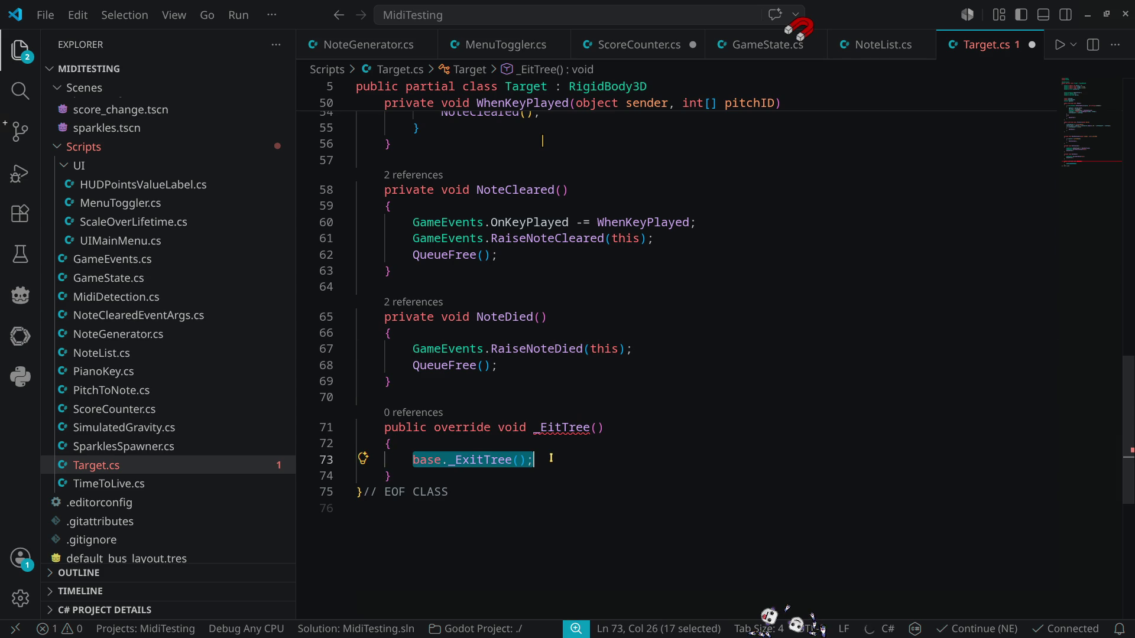
type("GameEvents.OnKeyPlayed -= WhenKeyPlayed;")
left_click(718, 226)
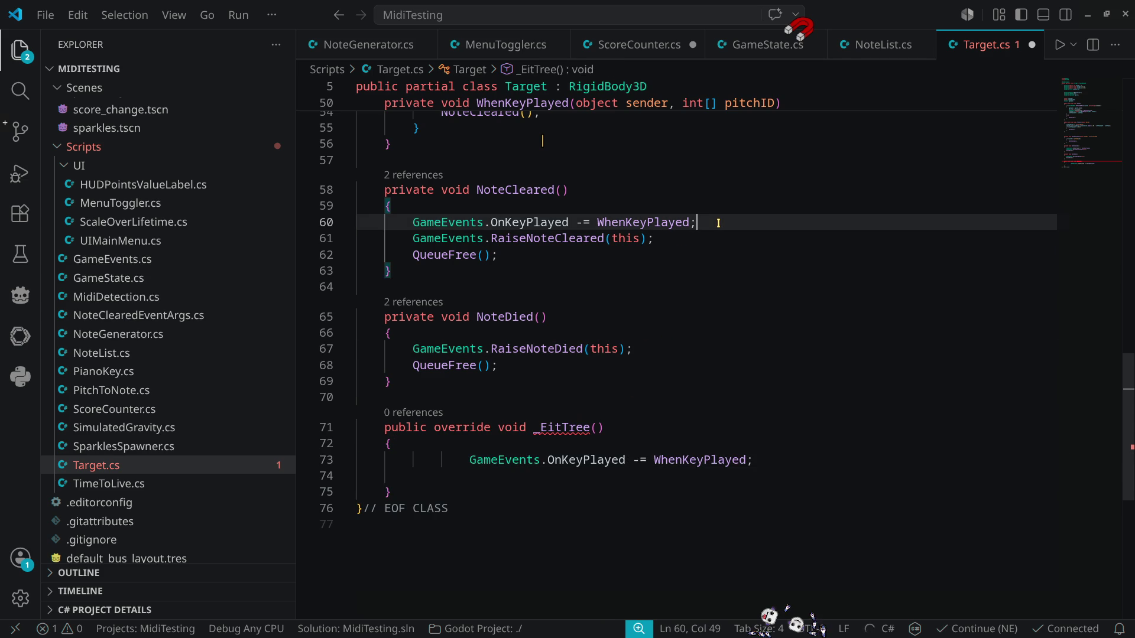
key("ctrl+shift+k")
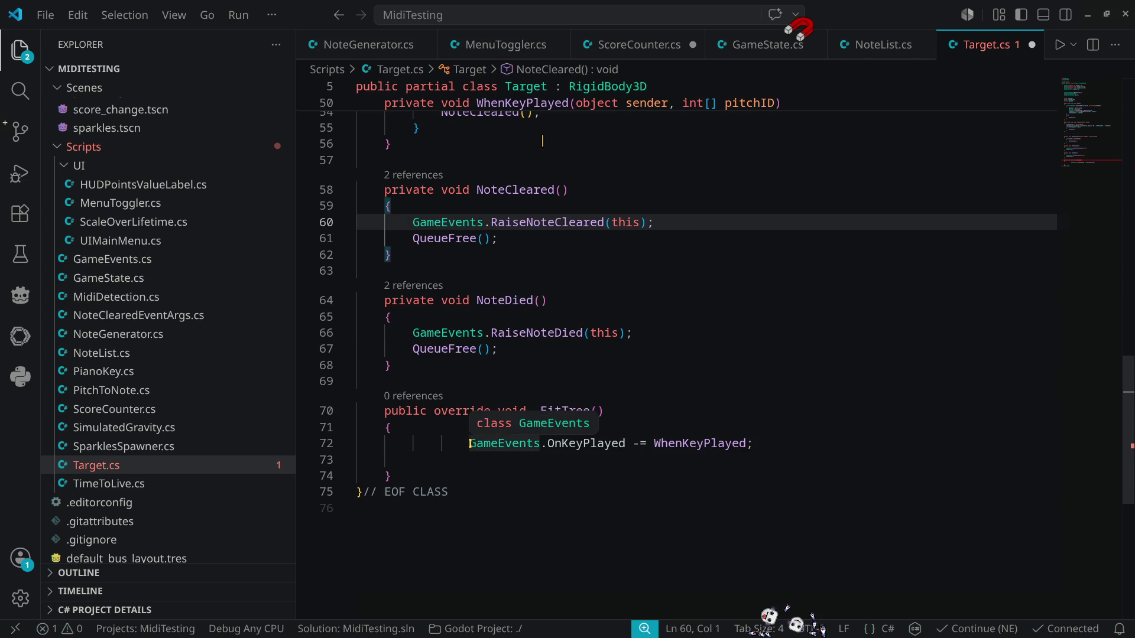
left_click(471, 443)
key("BackSpace")
key("BackSpace")
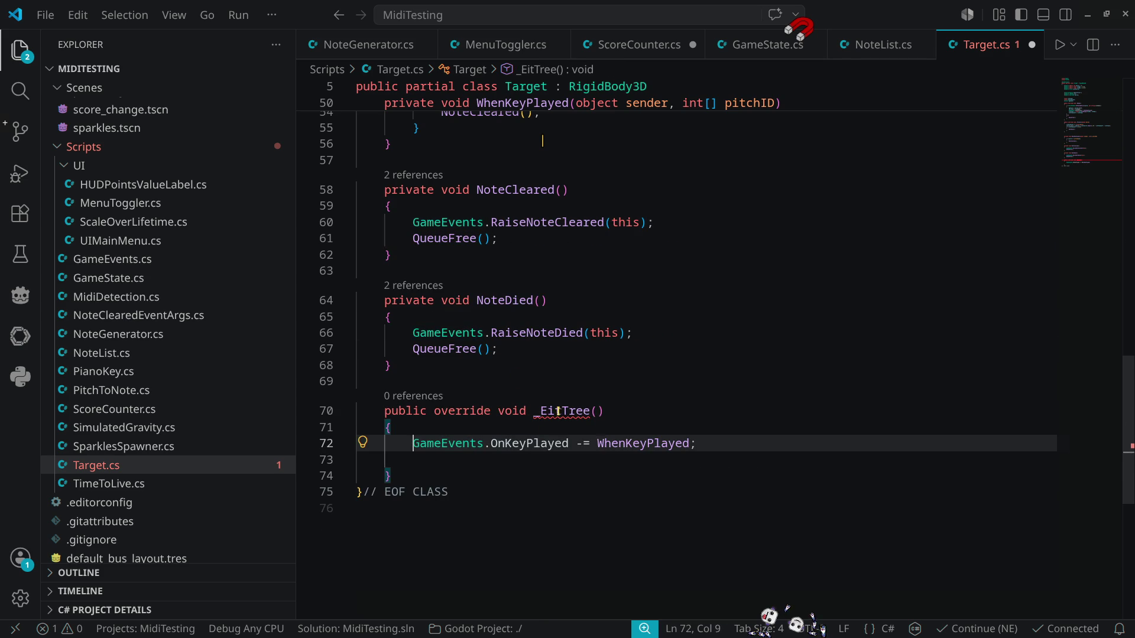
Step: Fix the misspelled method name, remove the empty line in _ExitTree, and switch to ScoreCounter.cs
left_click(550, 413)
type("x")
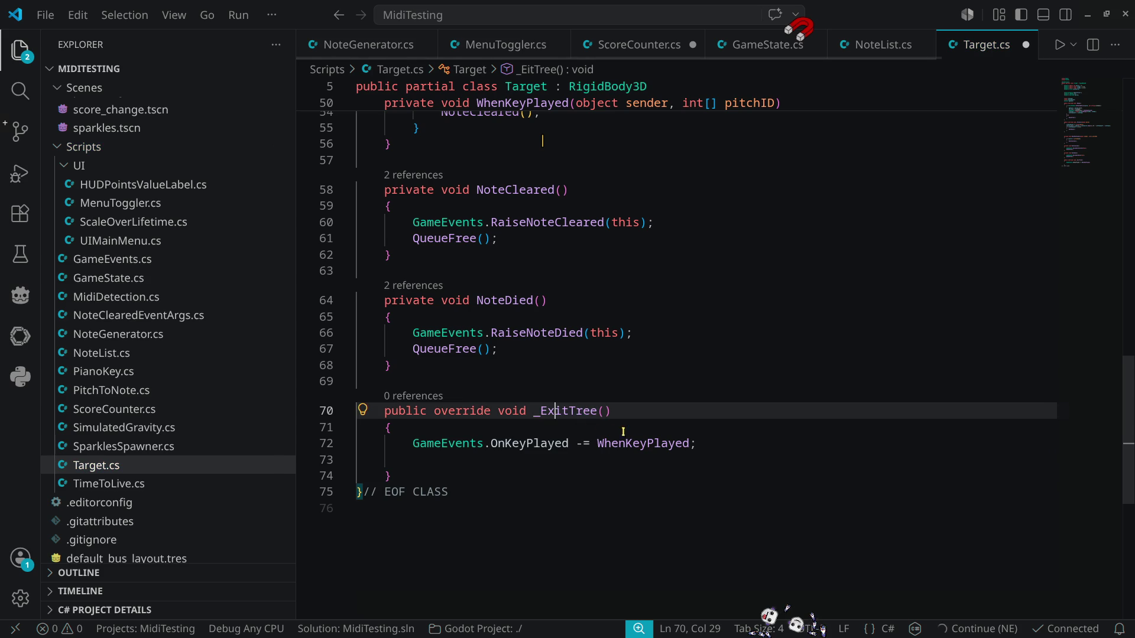
left_click(451, 459)
key("Delete")
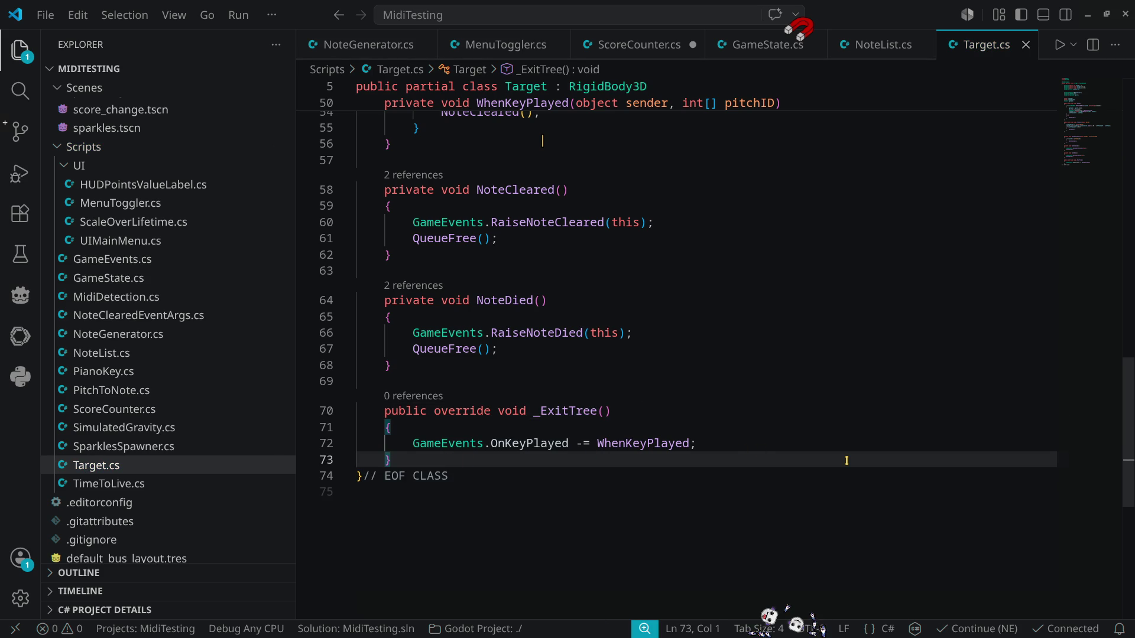
key("ctrl+Tab")
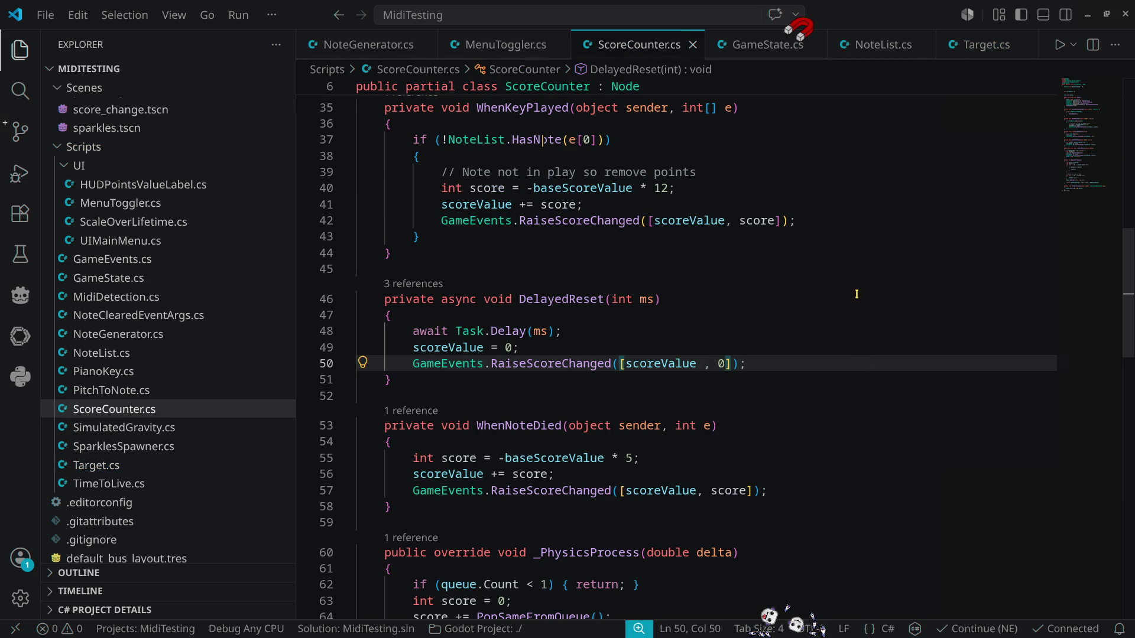
Step: Run the game from Godot, start a fresh round with START, then stop the game
left_click(1088, 14)
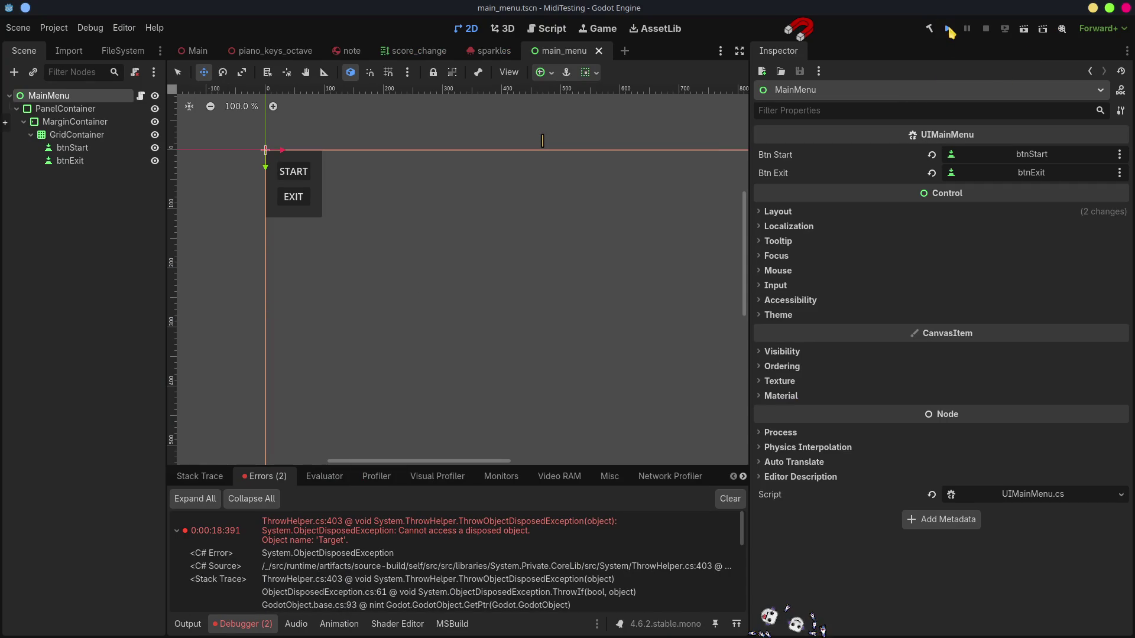
left_click(949, 29)
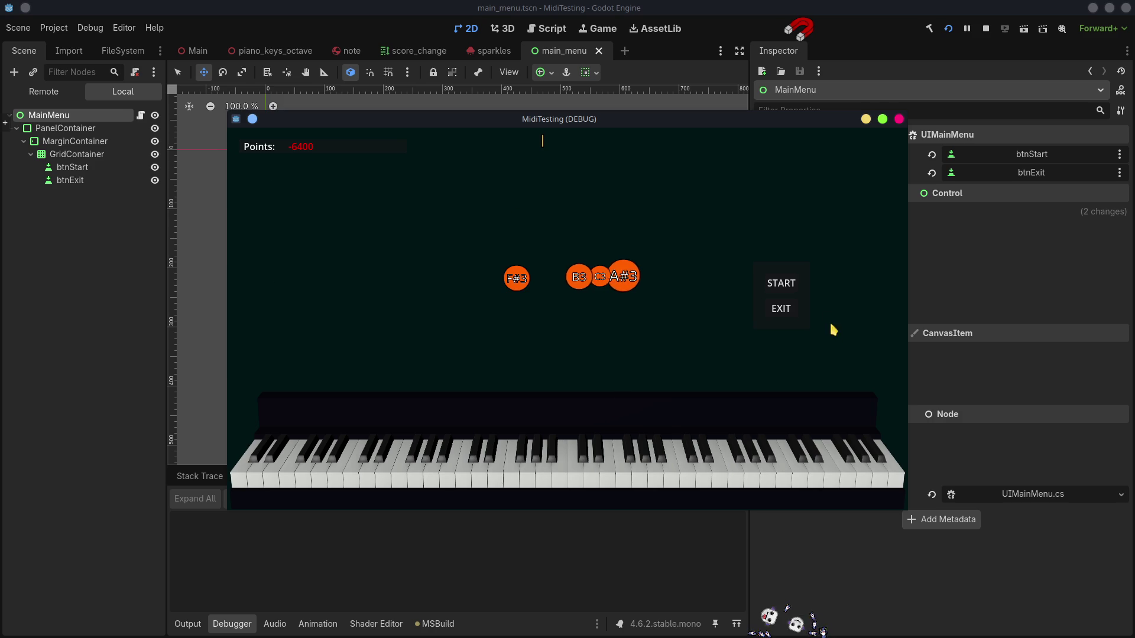
left_click(787, 288)
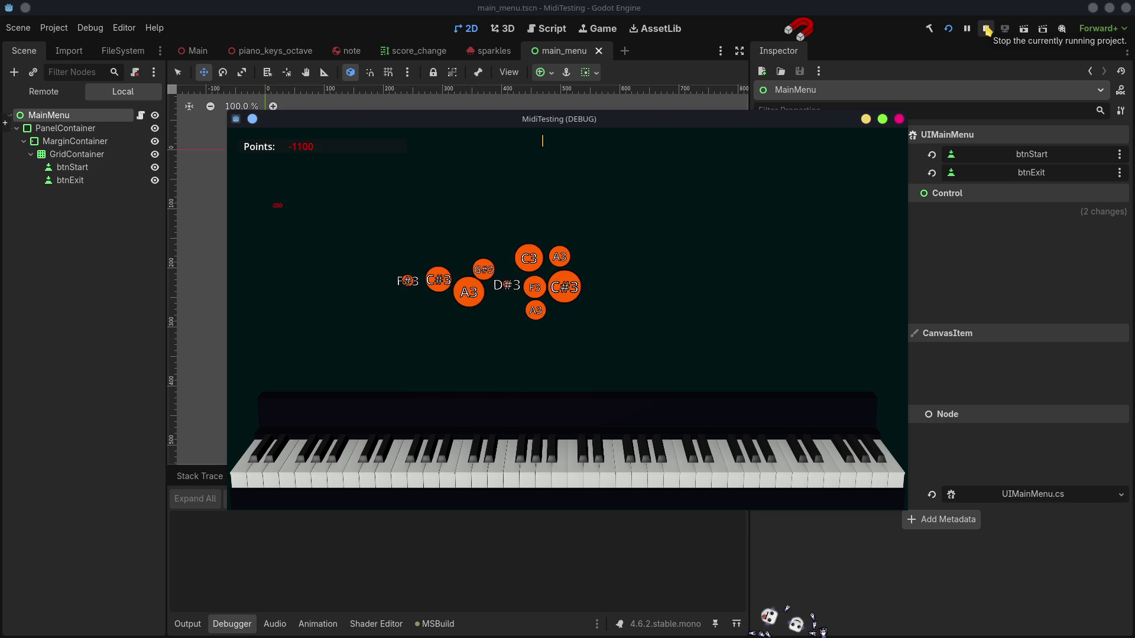
left_click(986, 28)
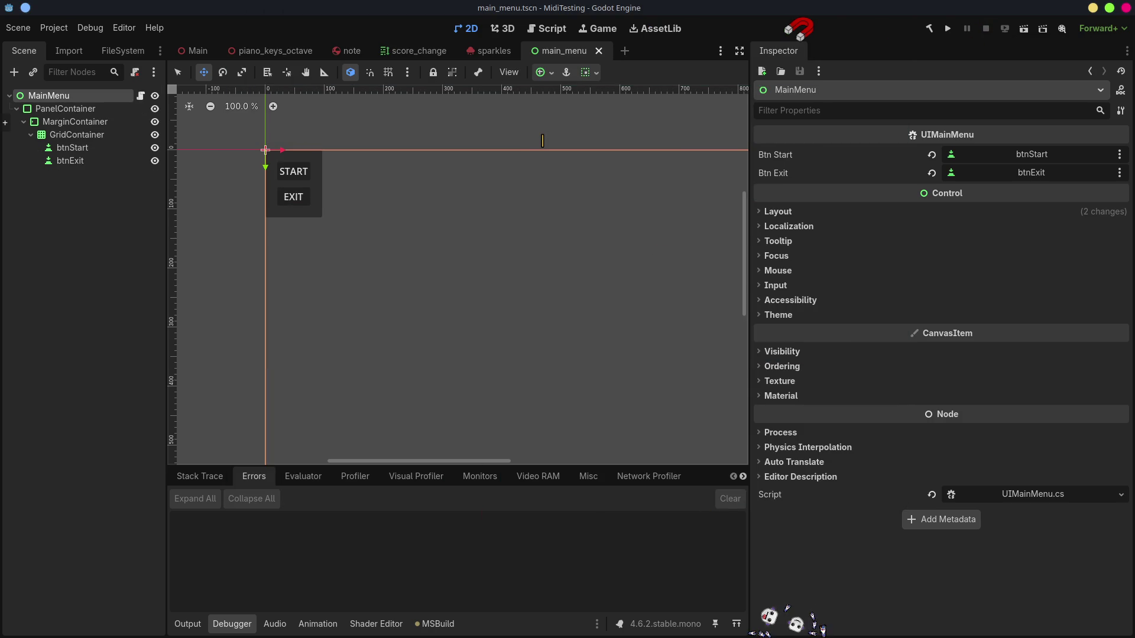
Step: In MenuToggler.cs, paste a copy of the _Ready declaration below the existing one
key("alt+Tab")
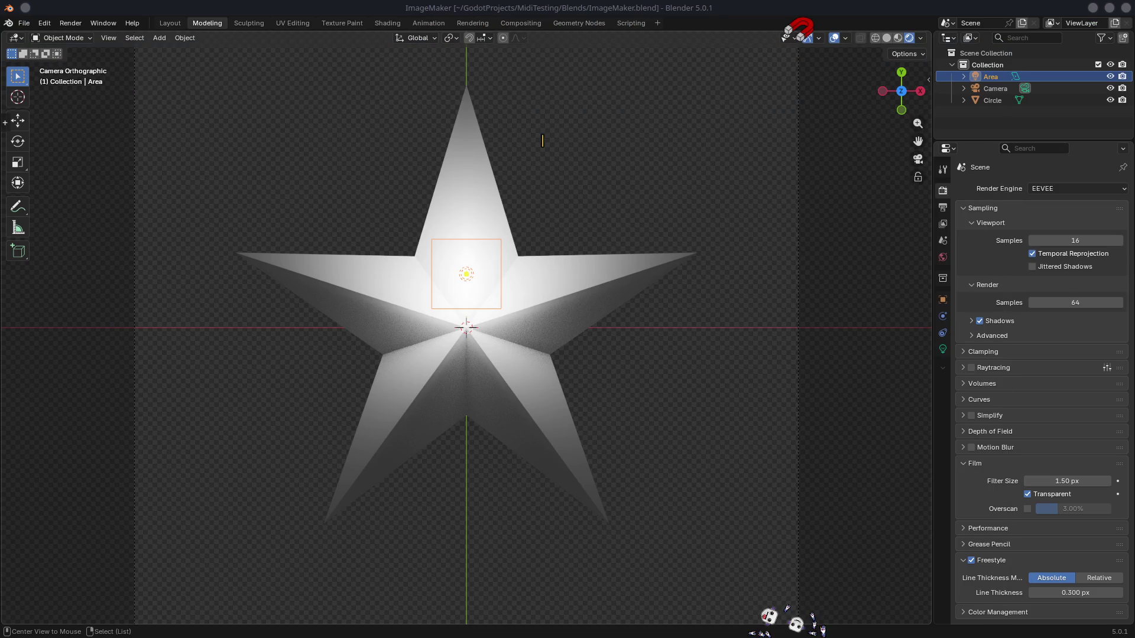
key("alt+Tab")
key("alt+Tab")
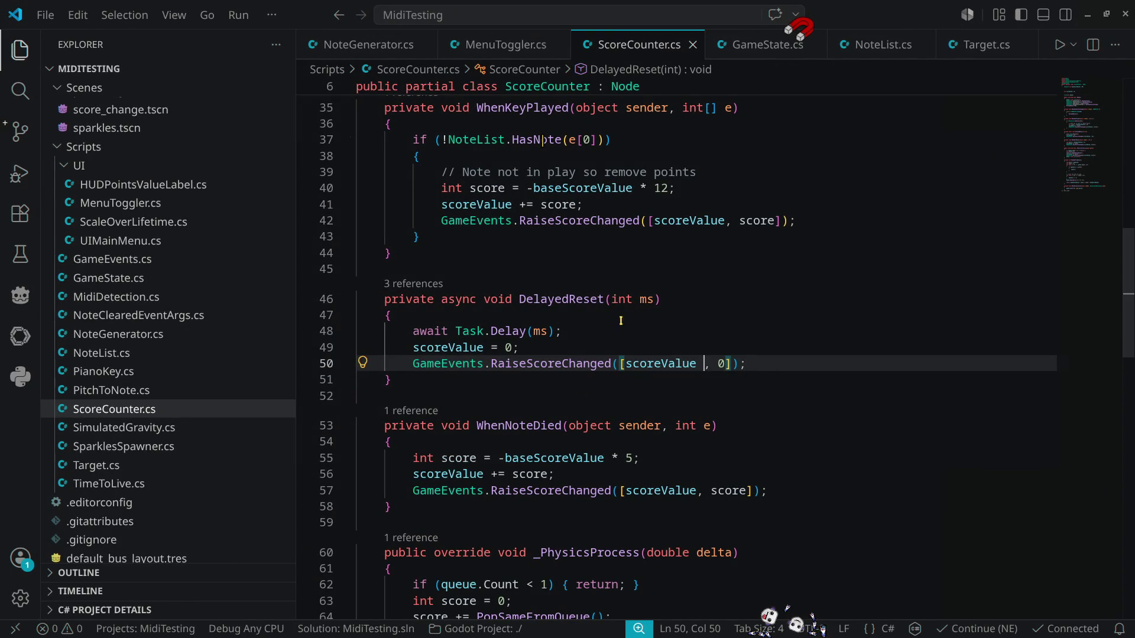
key("ctrl+Page_Up")
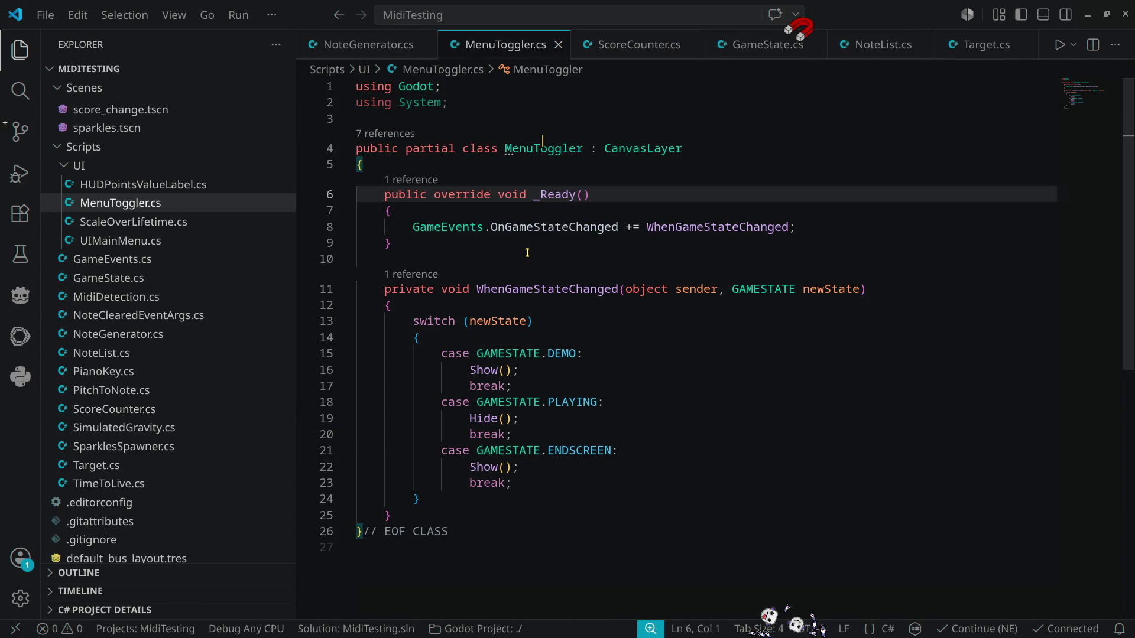
left_click(605, 192)
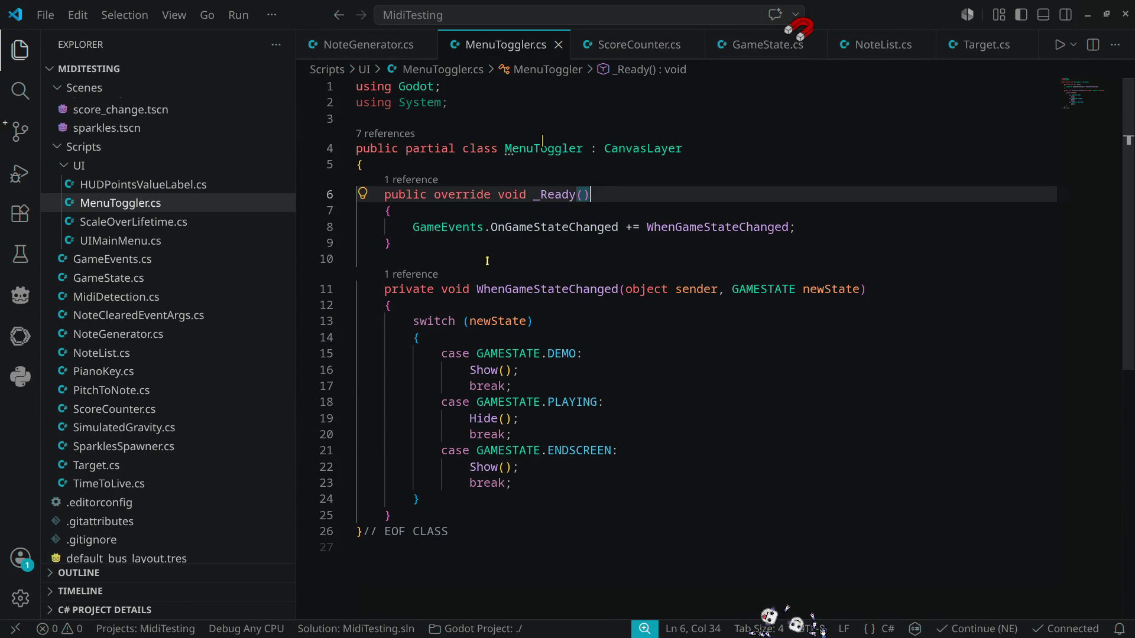
left_click(419, 260)
key("Return")
key("Return")
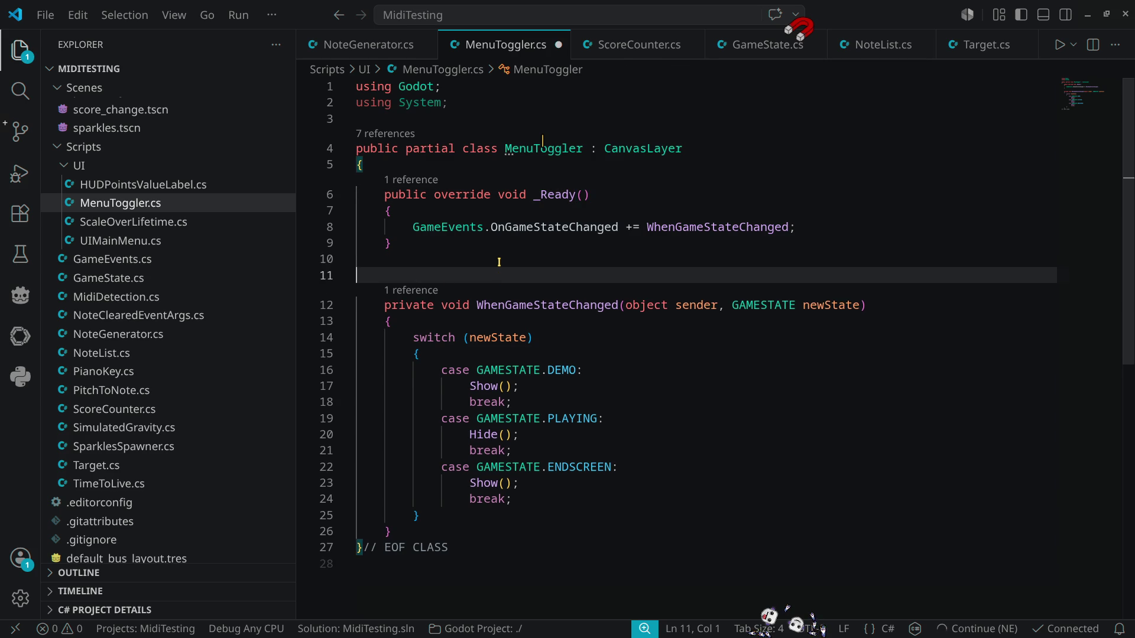
type("public override void _Ready()")
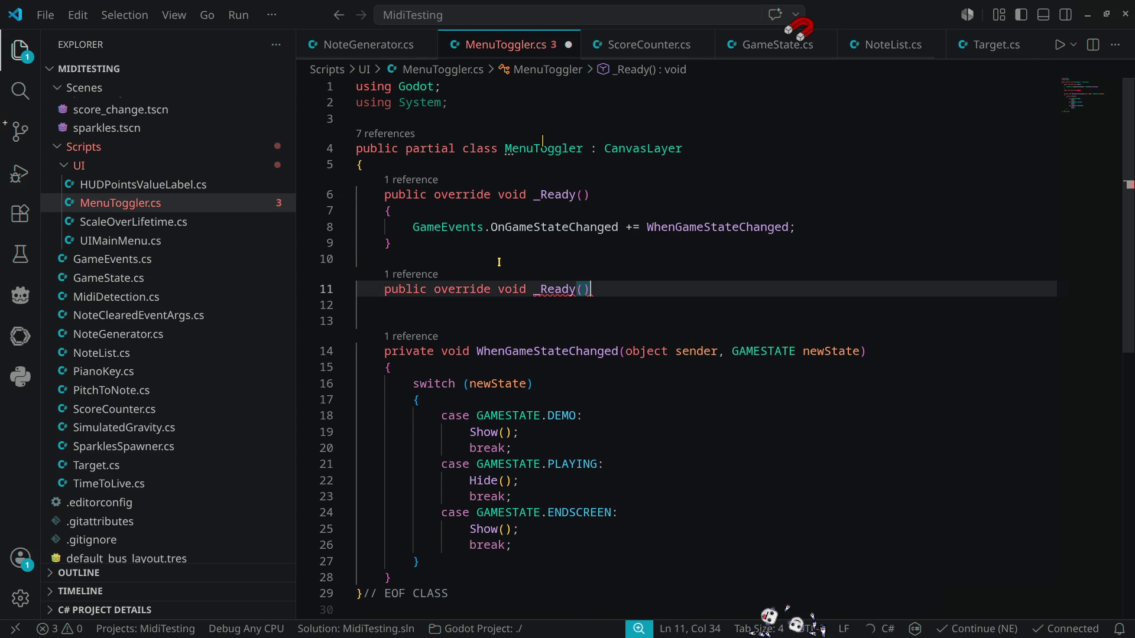
Step: Replace the copied _Ready with a _Process(double delta) override from IntelliSense
key("BackSpace")
key("ctrl+BackSpace")
type(":p")
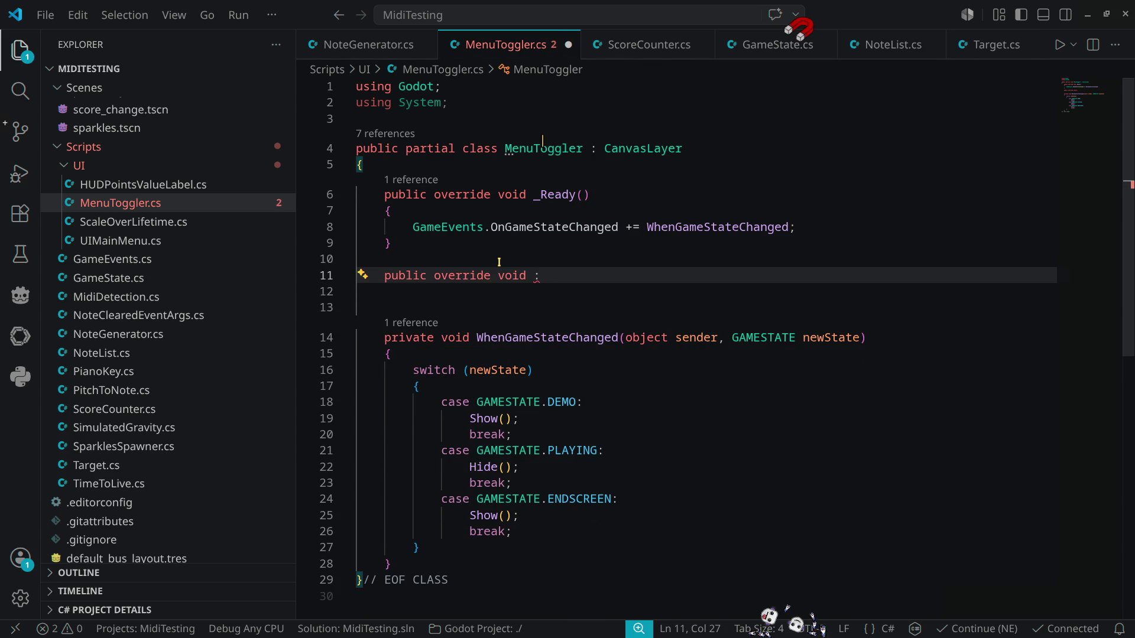
key("BackSpace")
key("BackSpace")
type("_")
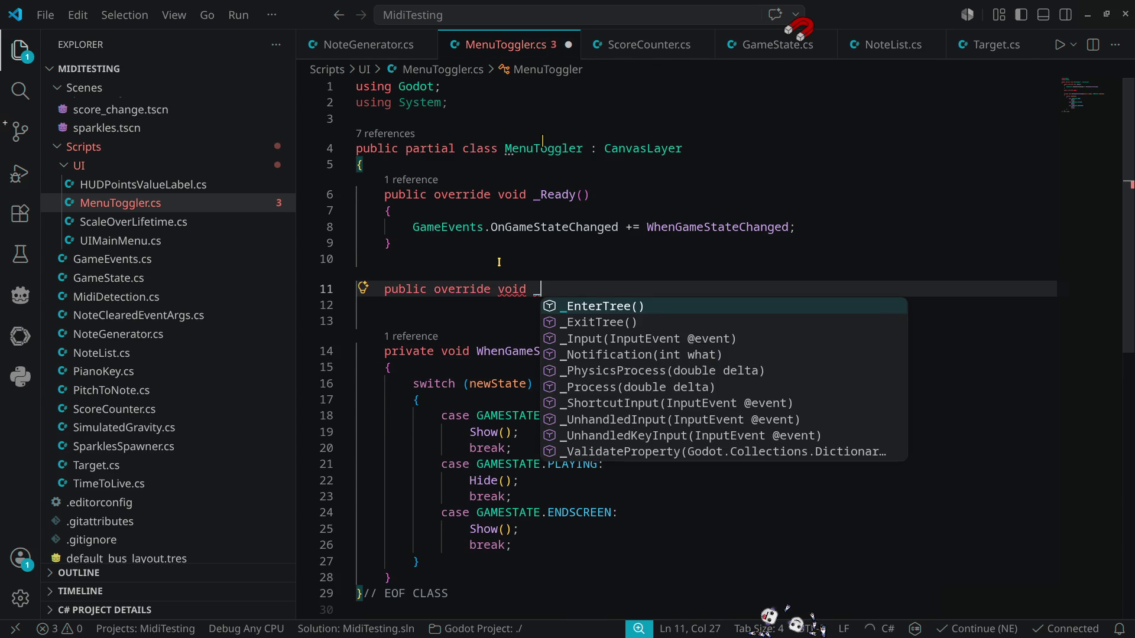
type("proce")
key("Return")
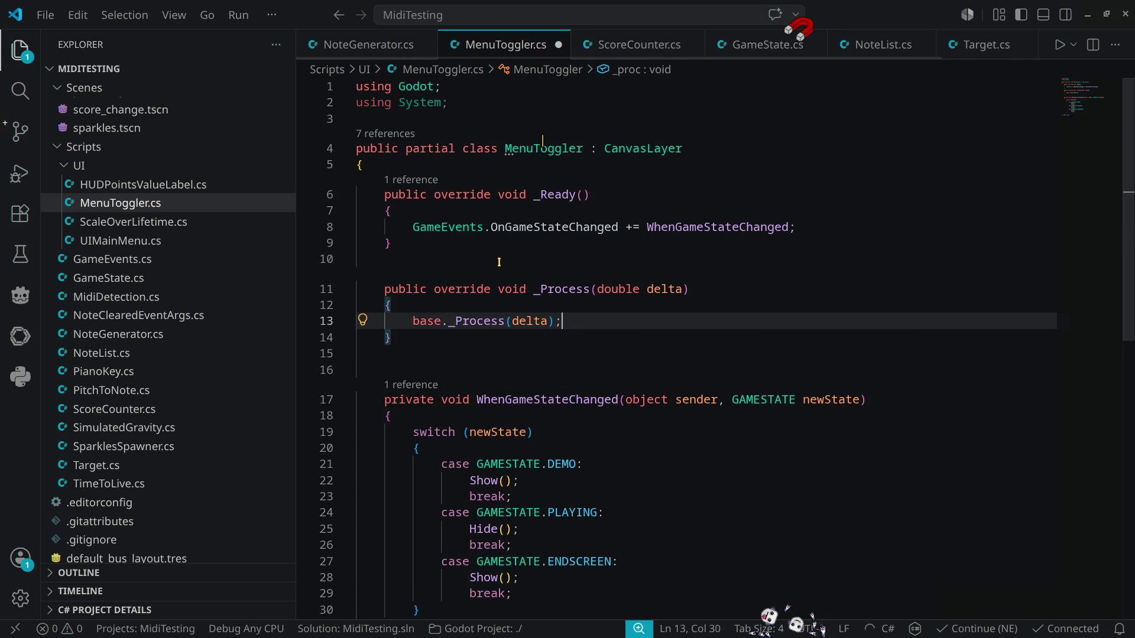
Step: Replace base._Process with an empty if (Input.IsActionJustPressed("ui_cancel")) block
key("shift+Home")
key("BackSpace")
type("if(inpu")
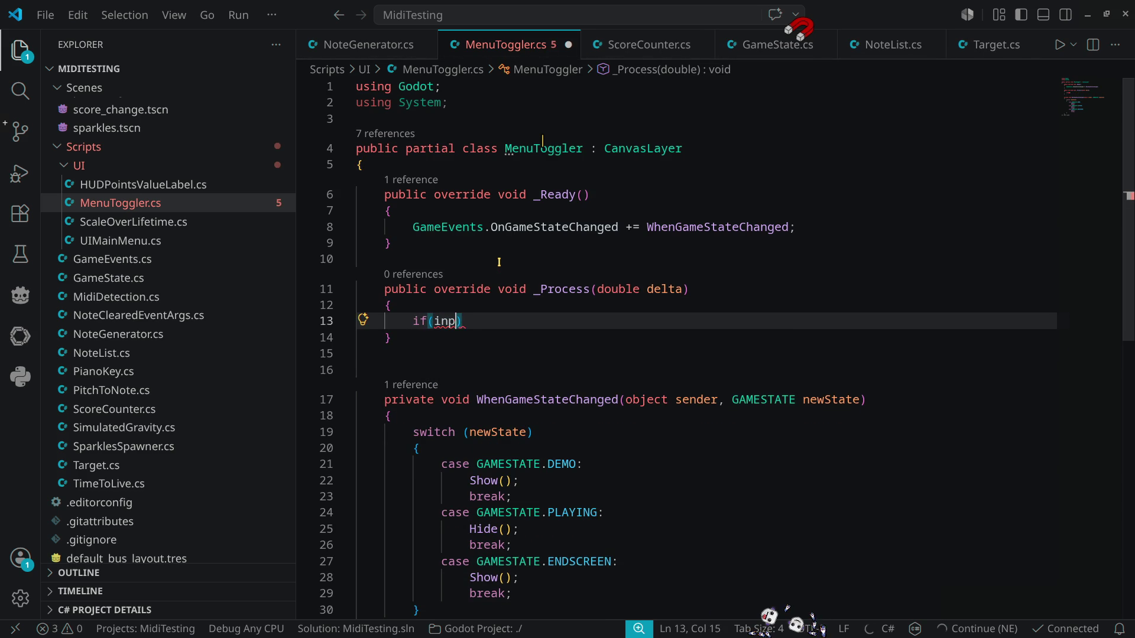
key("ctrl+space")
key("Return")
type(".isact")
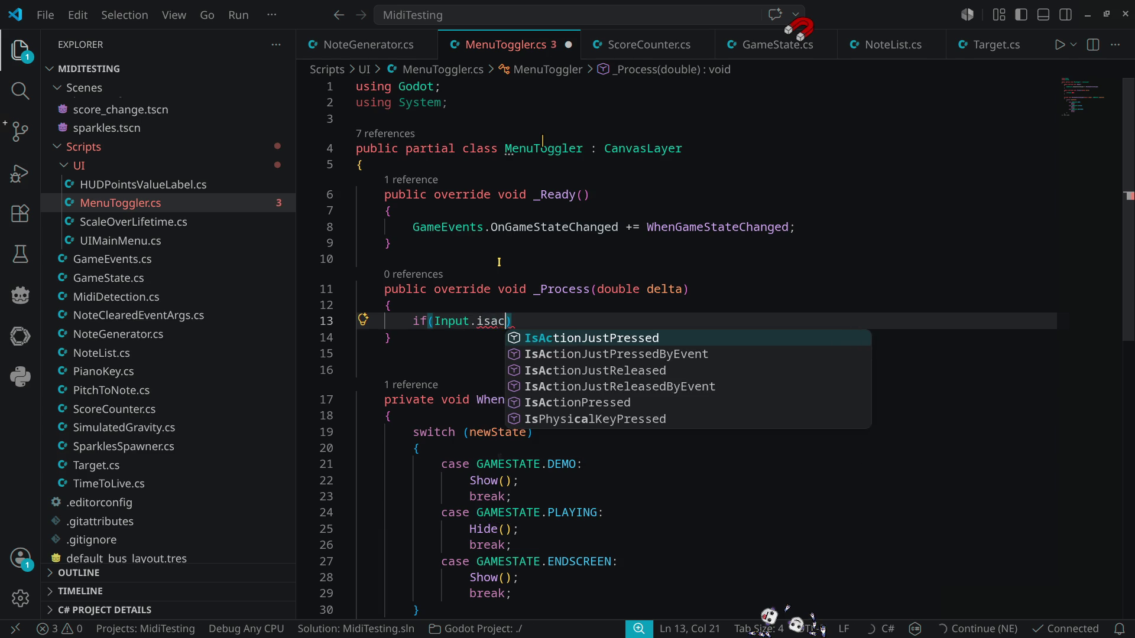
key("Return")
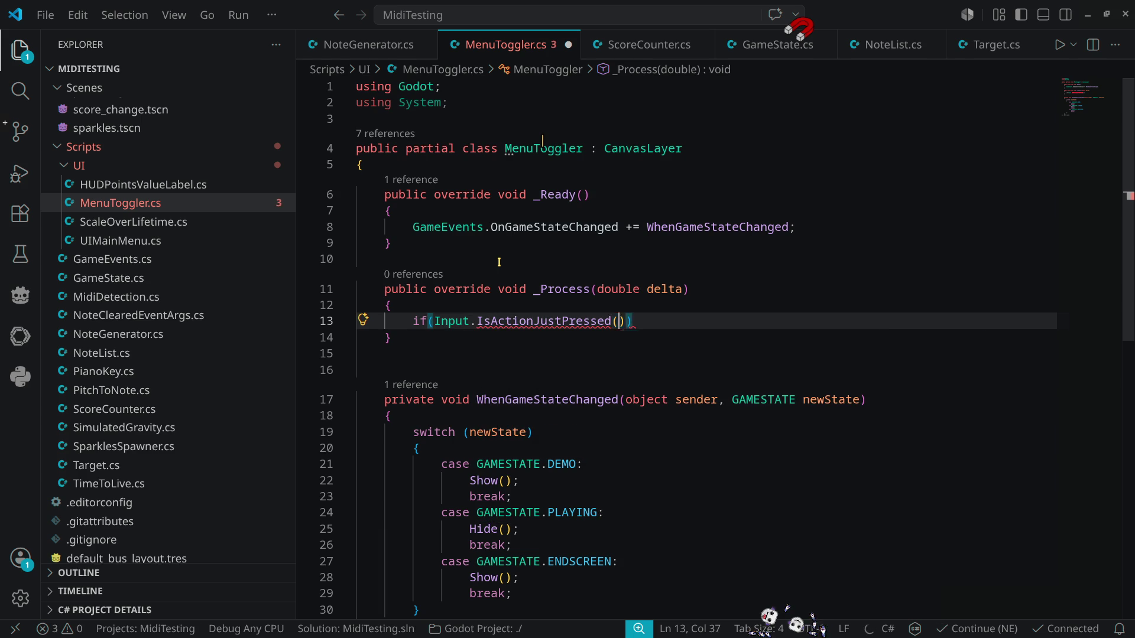
type("(\"")
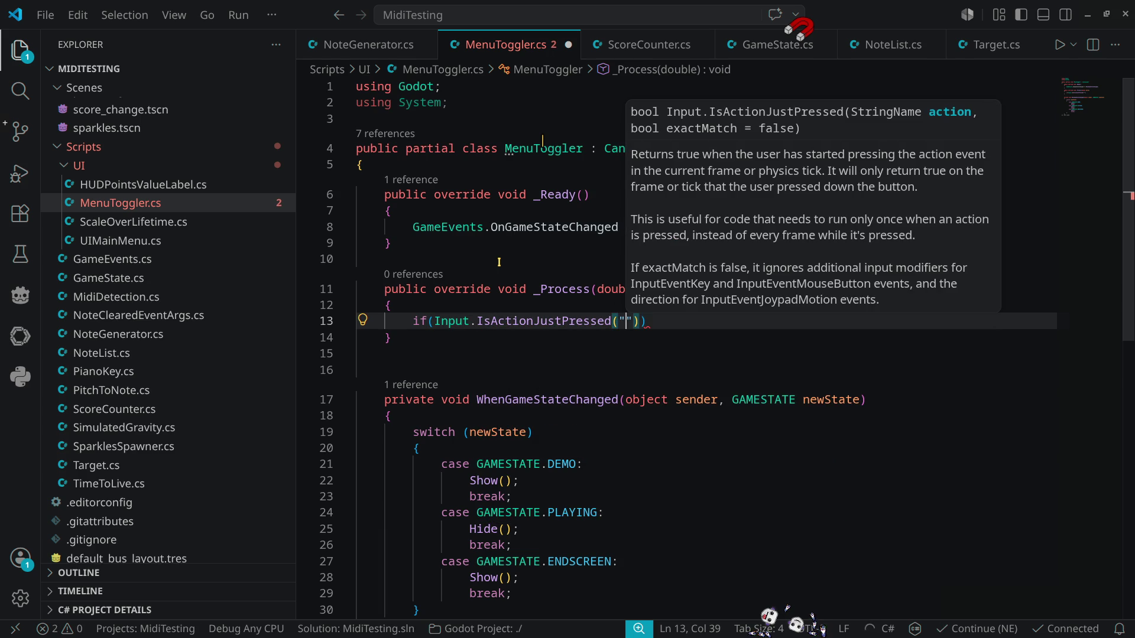
type("ui")
type("_cancel")
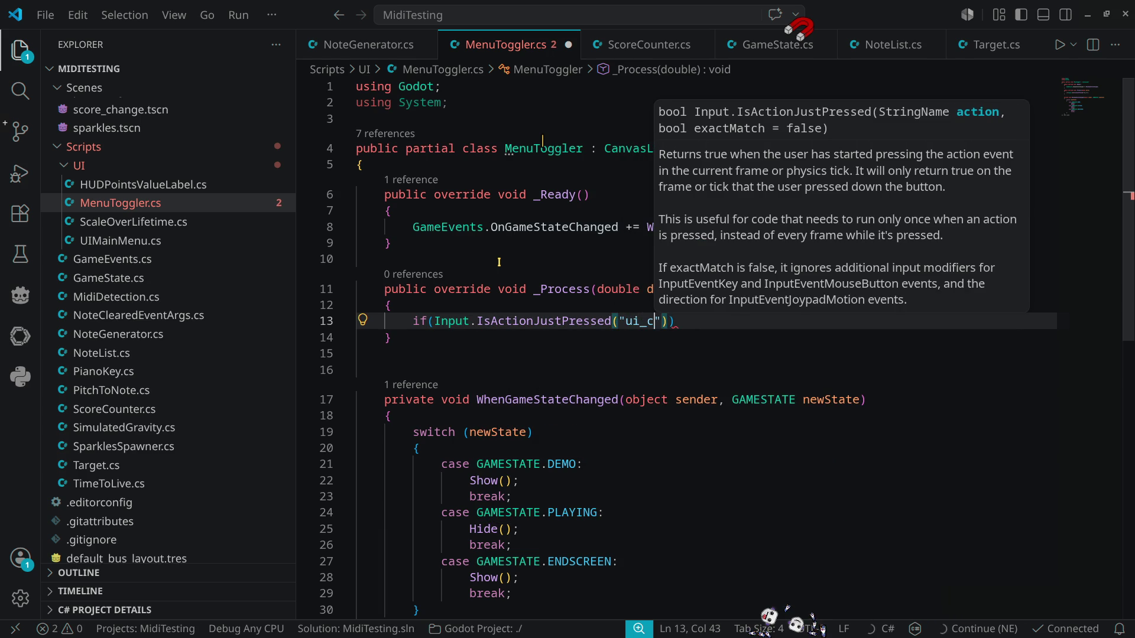
type("\"))")
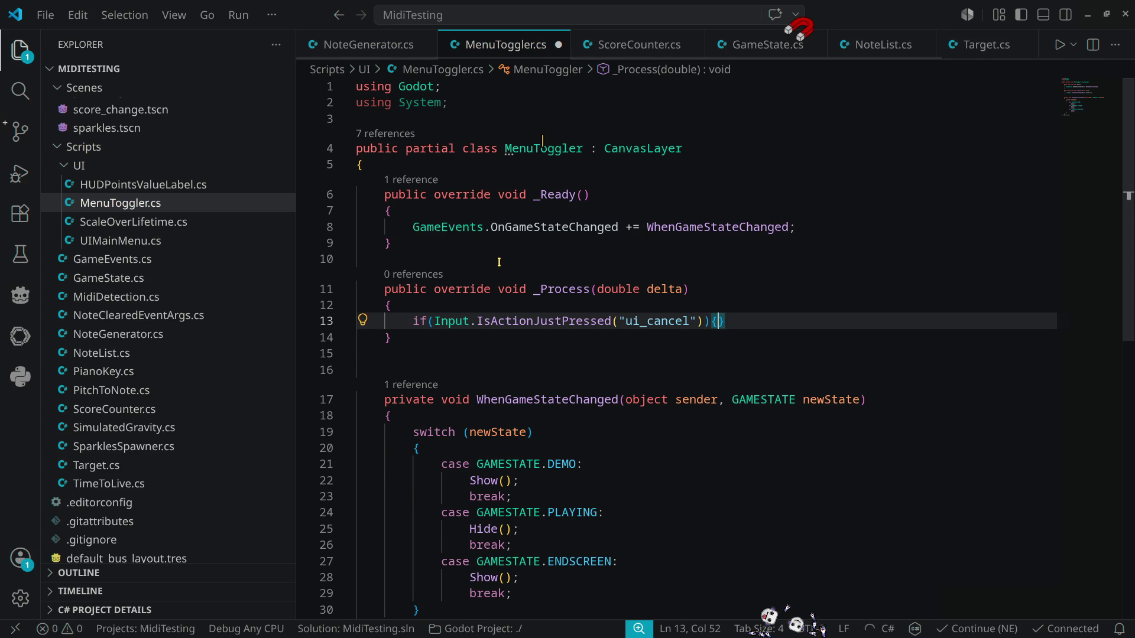
key("Return")
type("{")
key("Return")
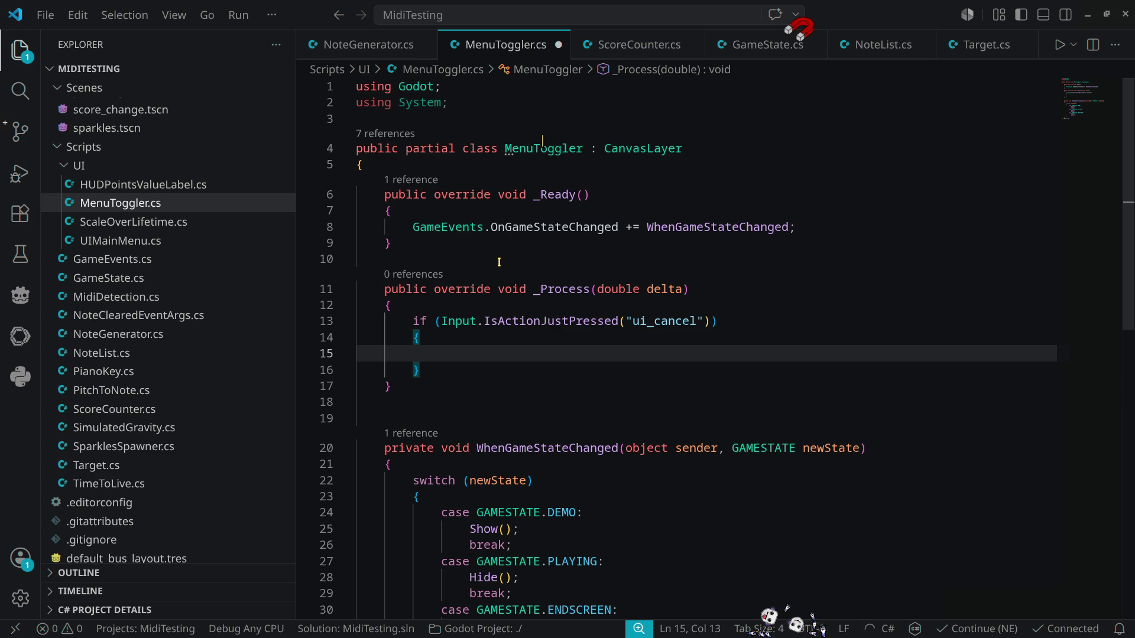
Step: Add && !Visible to the condition and call Show() inside the block
key("Up")
key("Up")
key("End")
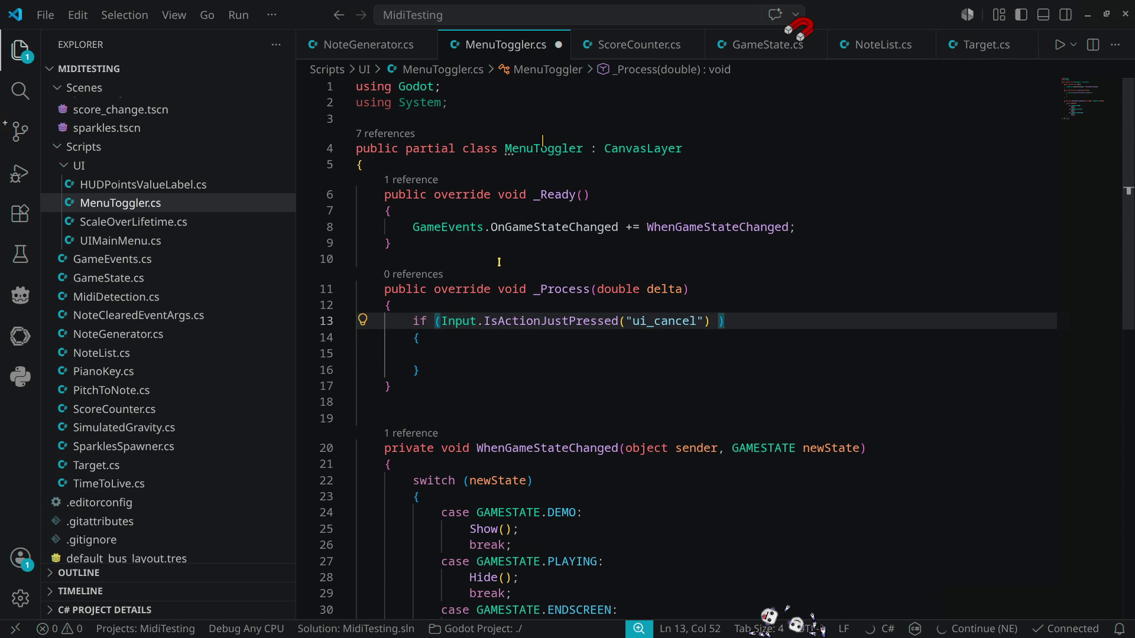
type("&& !v")
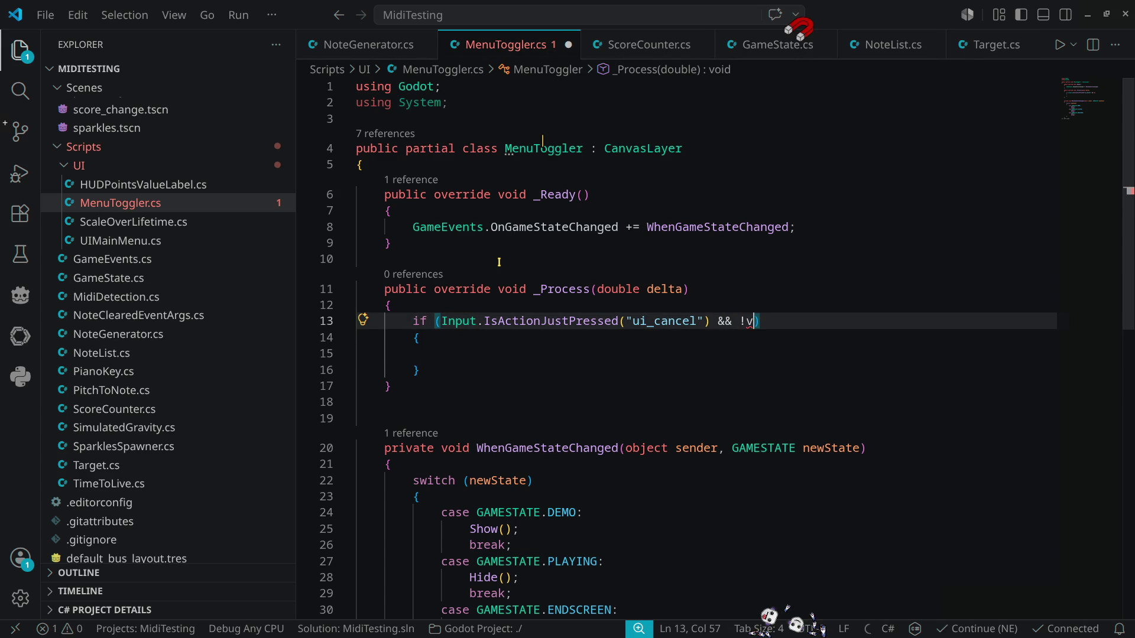
type("isi")
key("Down")
key("Tab")
key("Down")
key("Down")
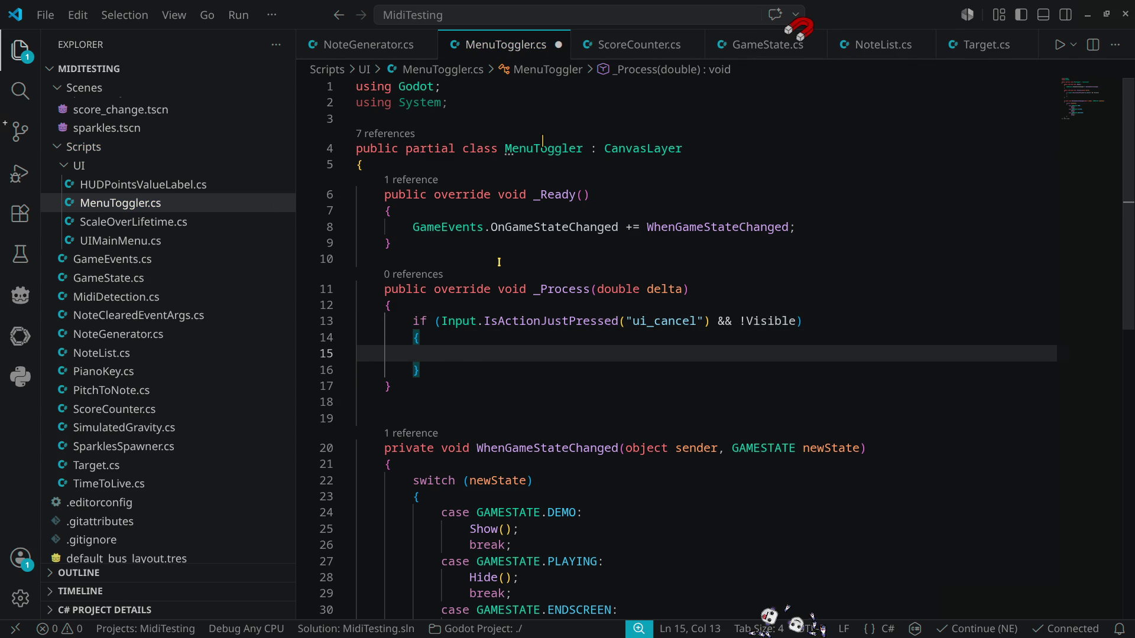
type("Show();")
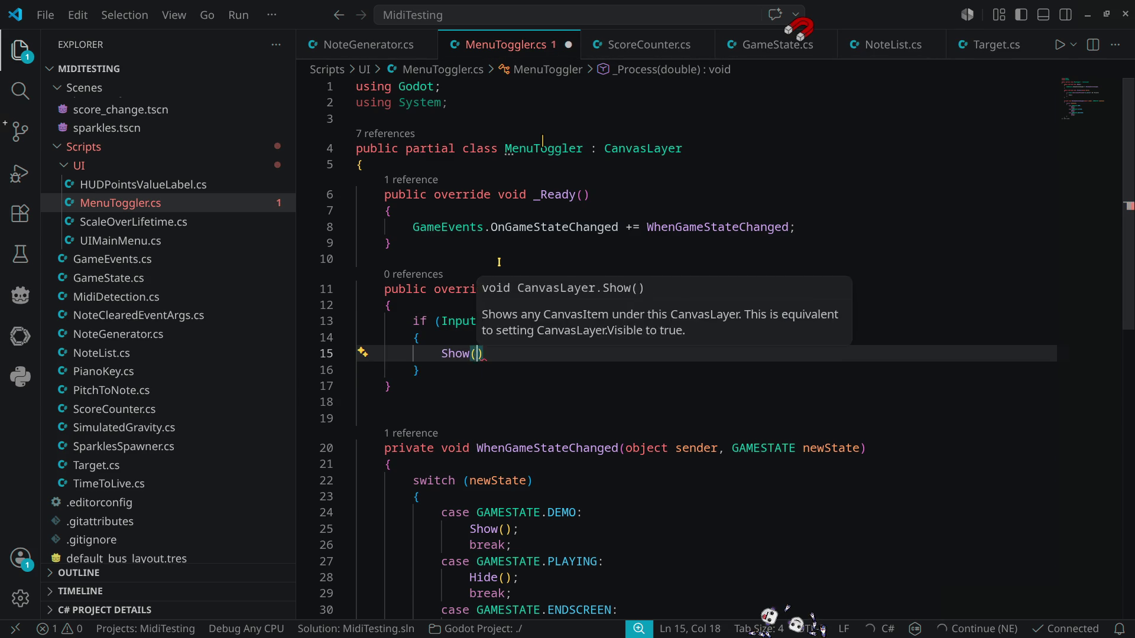
Step: Save MenuToggler.cs and run the game in Godot
key("ctrl+s")
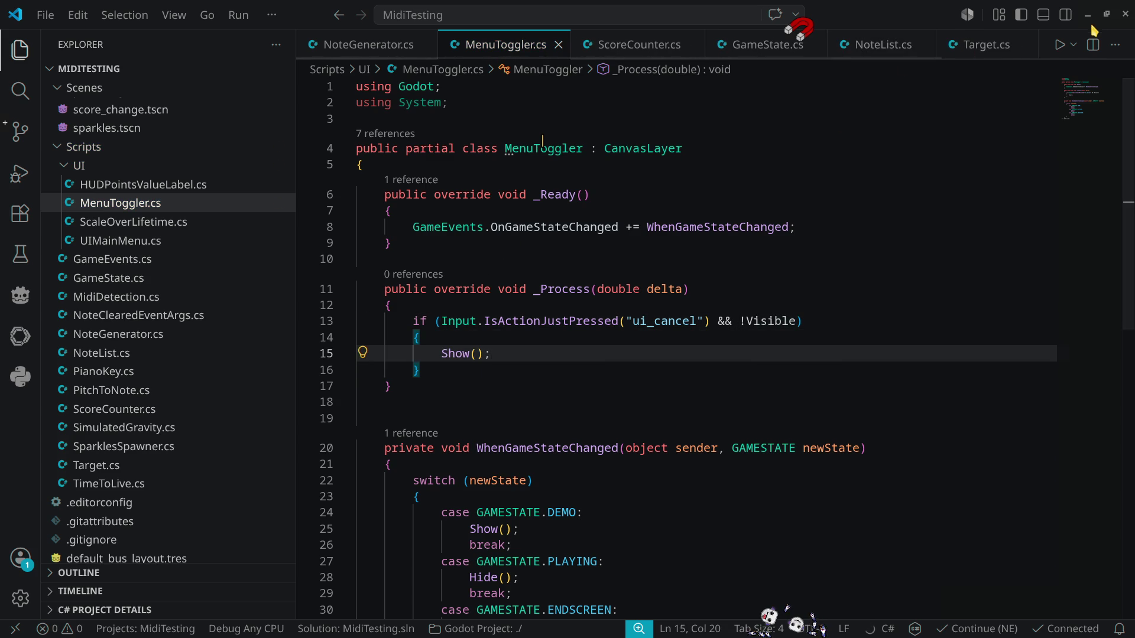
left_click(1088, 15)
left_click(948, 28)
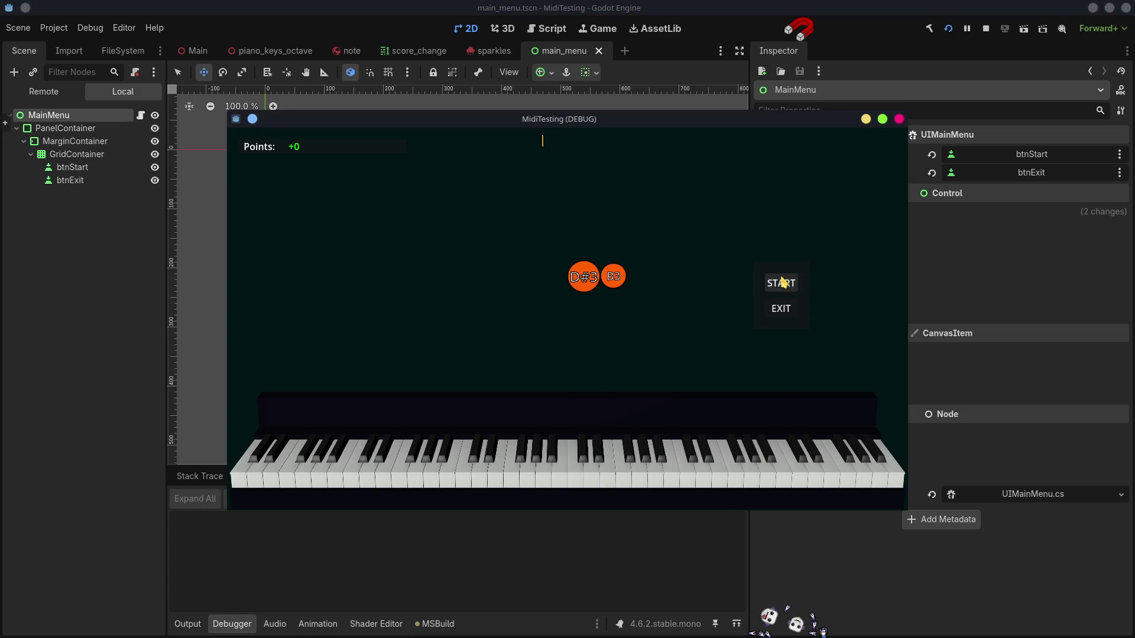
Step: Click START so the menu hides, stop the game, and return to VS Code
left_click(780, 283)
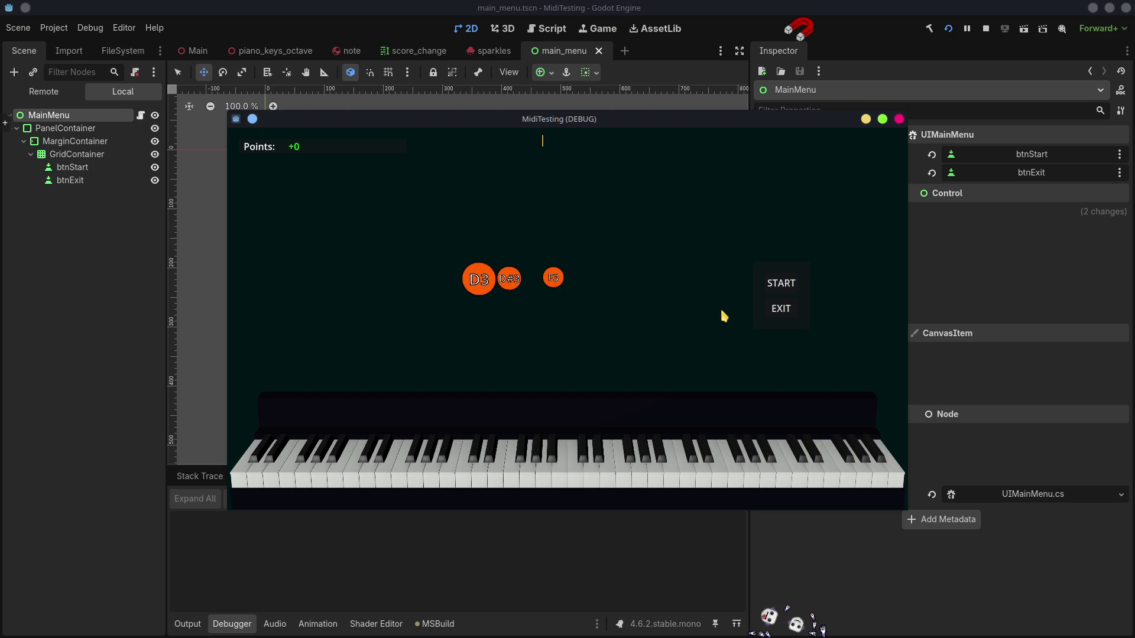
left_click(986, 28)
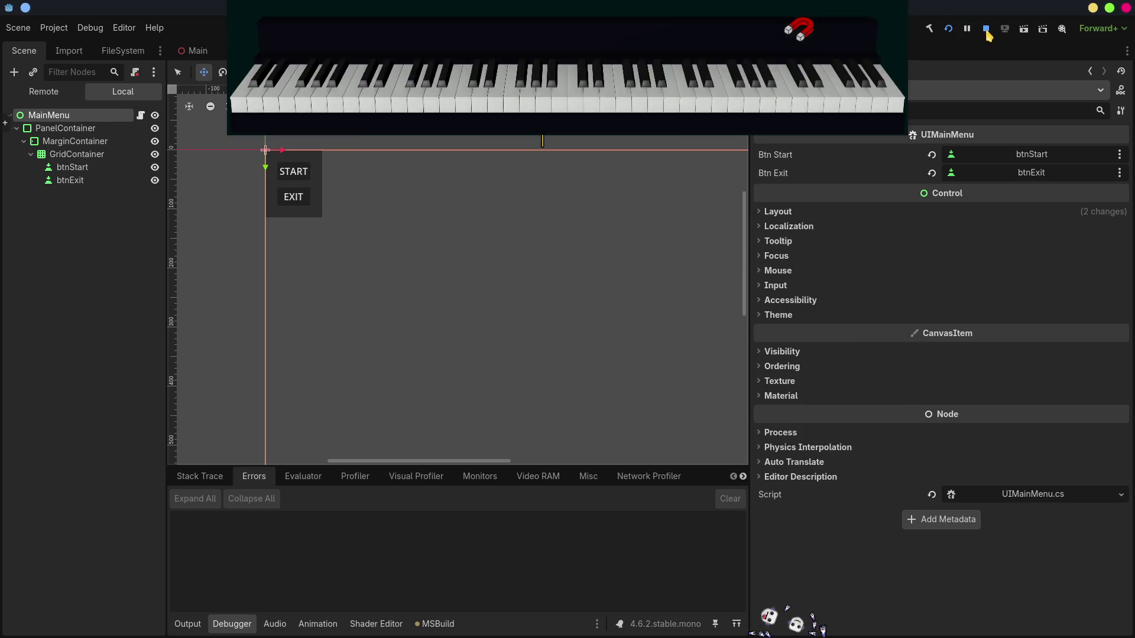
key("alt+Tab")
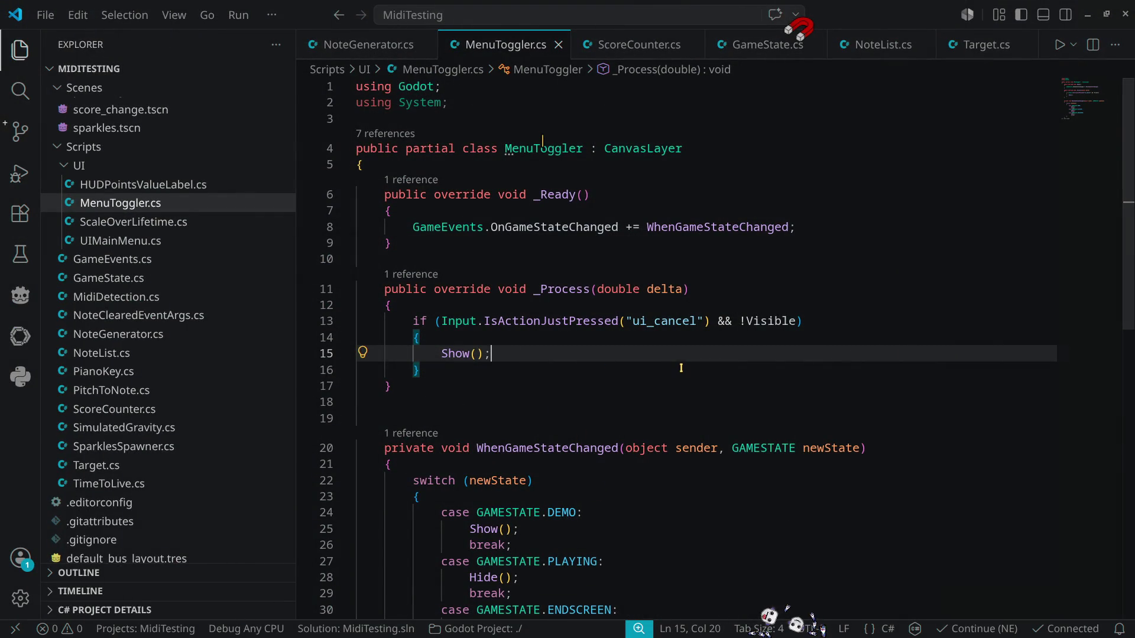
Step: Remove && !Visible from the ui_cancel condition
left_click_drag(715, 321, 795, 321)
key("BackSpace")
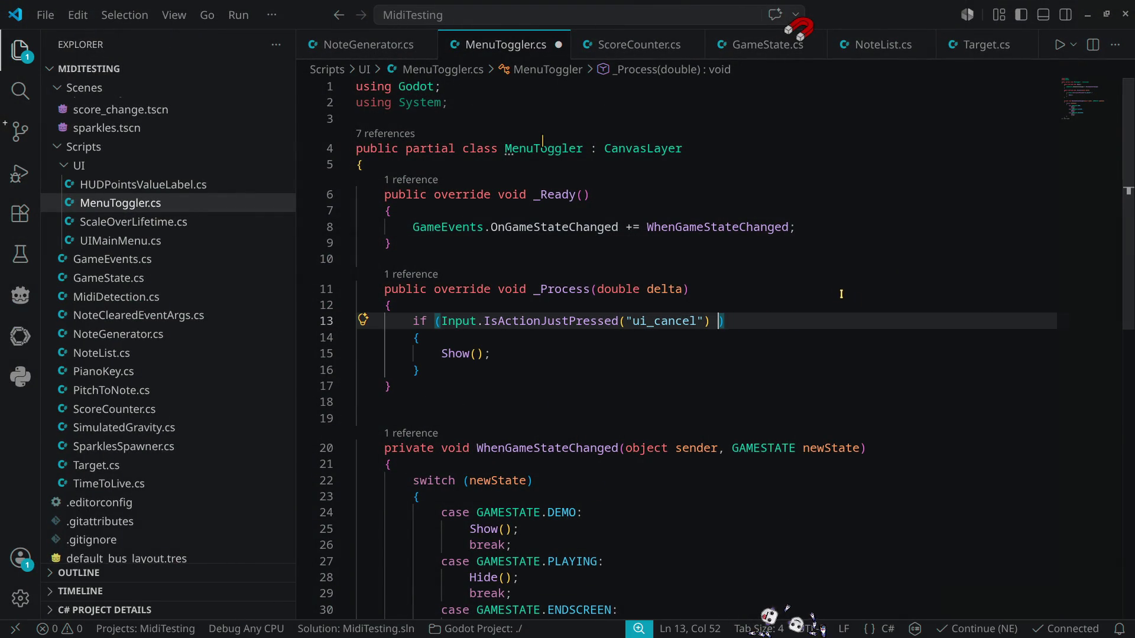
key("BackSpace")
key("Down")
key("Down")
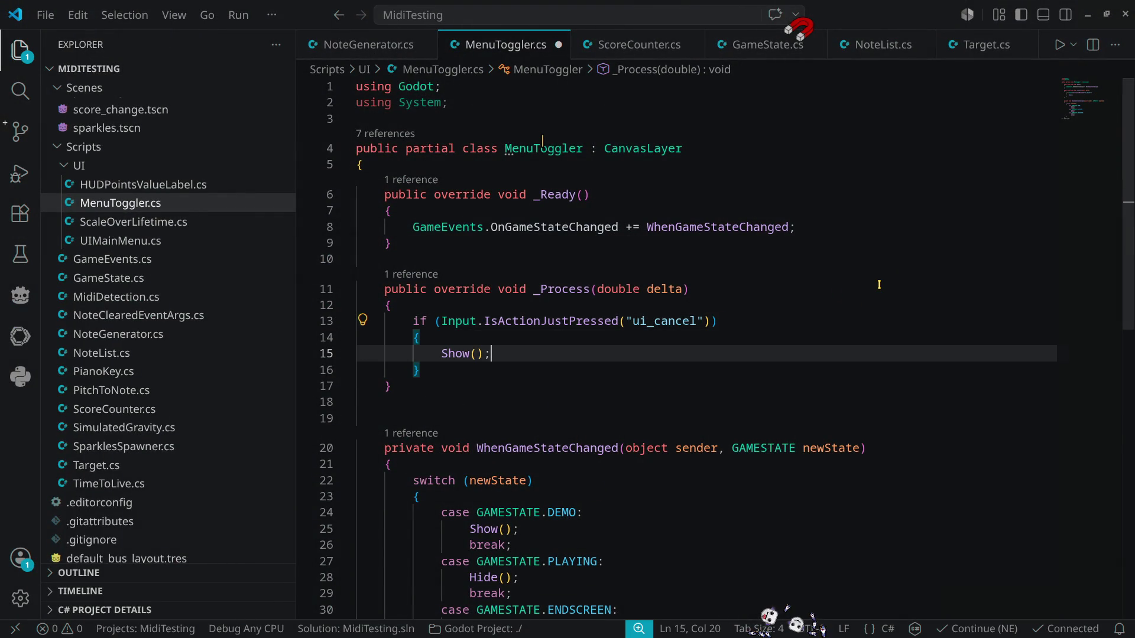
key("Up")
key("Down")
key("End")
key("Home")
Step: Put an if (Visible) condition before the Show() call
type("if(")
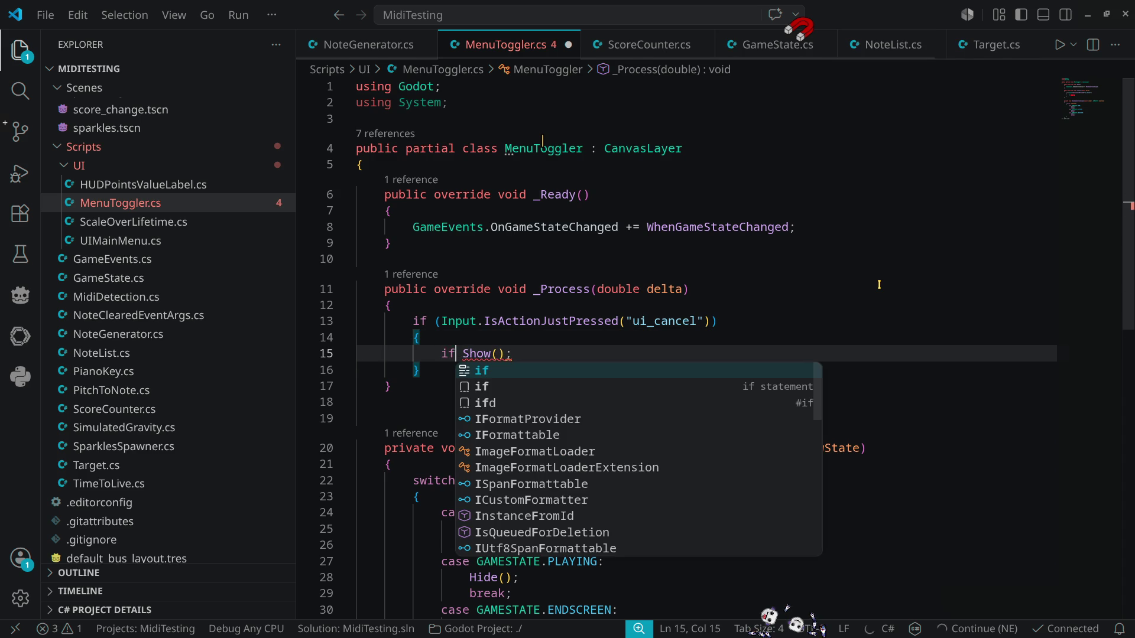
type("&& !Visible")
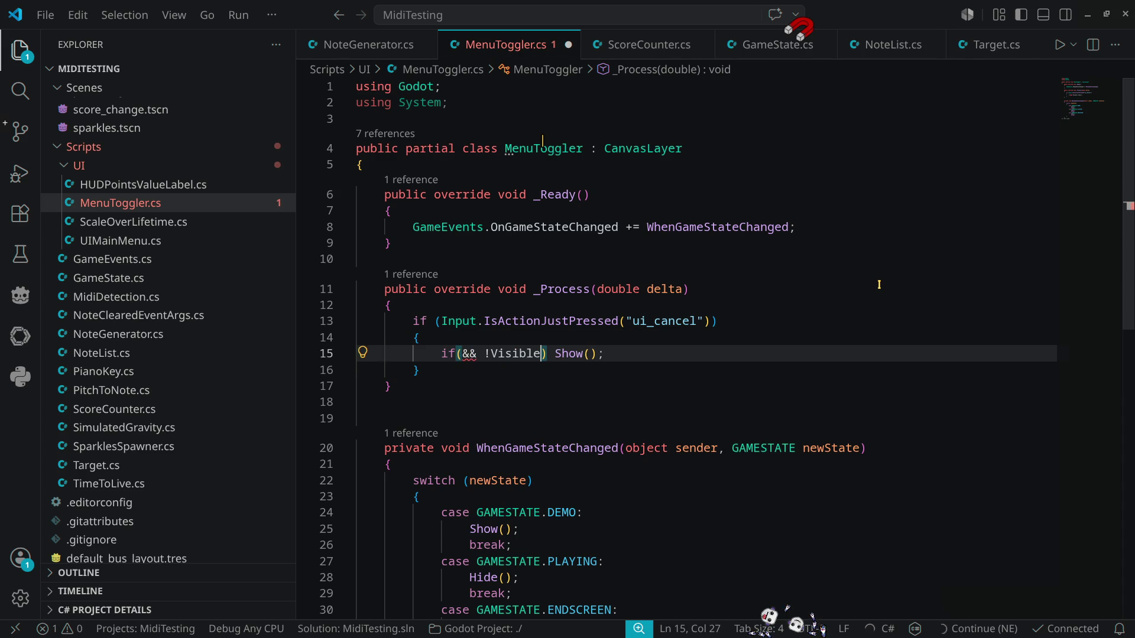
key("Left")
key("ctrl+Left")
key("Left")
key("Right")
key("Right")
key("BackSpace")
key("BackSpace")
key("BackSpace")
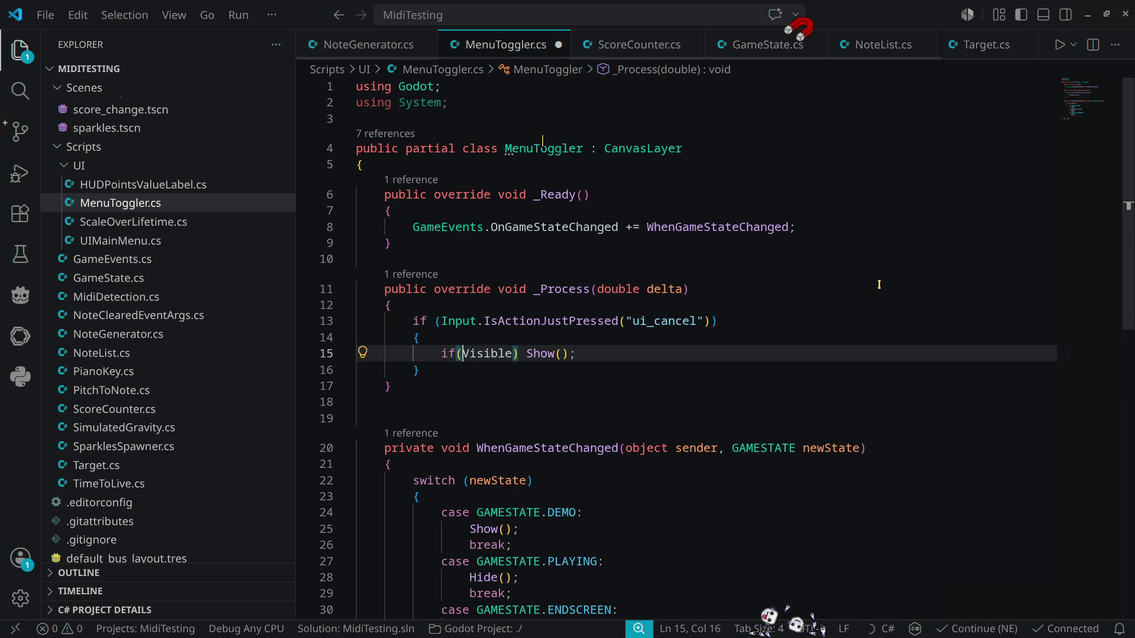
key("Right")
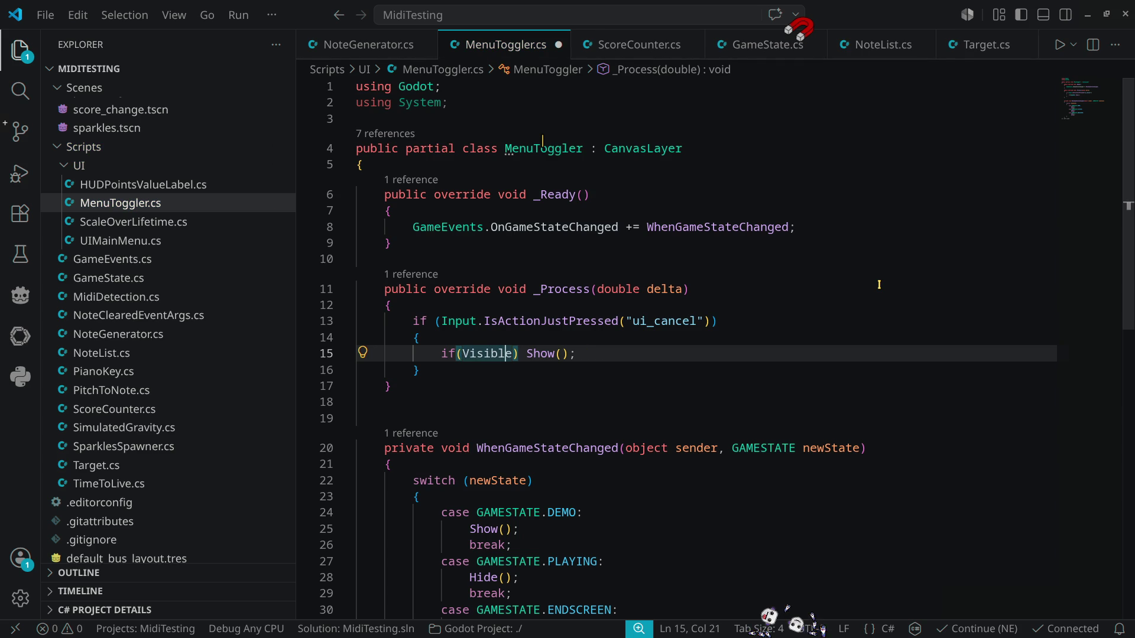
Step: Complete if (Visible) { Hide(); } else { Show(); }, save MenuToggler.cs, and bring Godot forward
type("{")
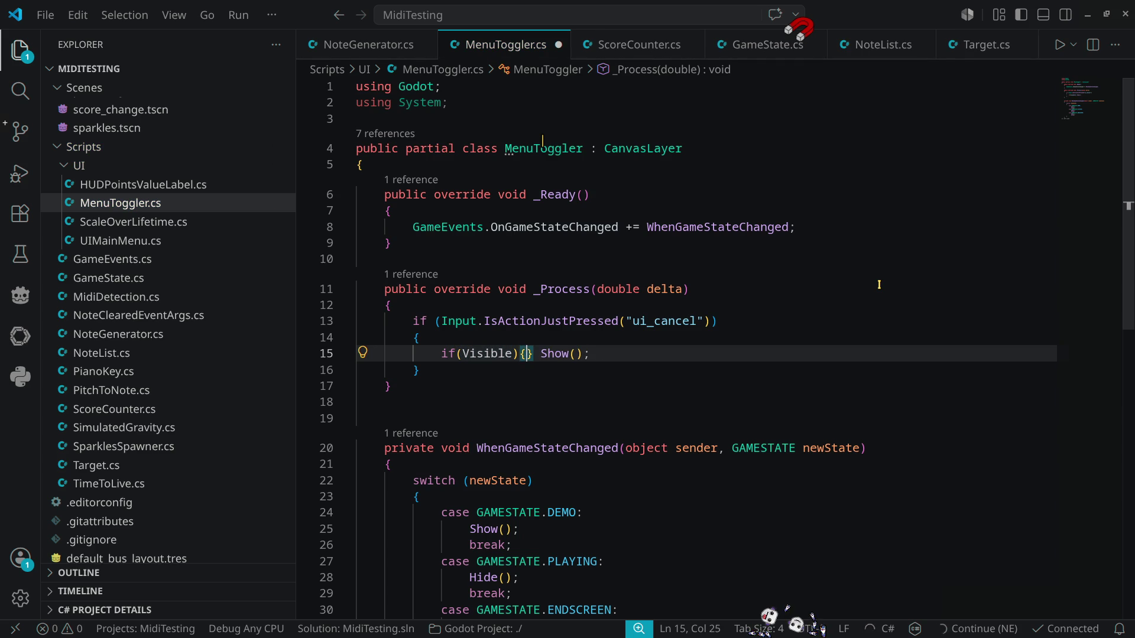
type("Hide();")
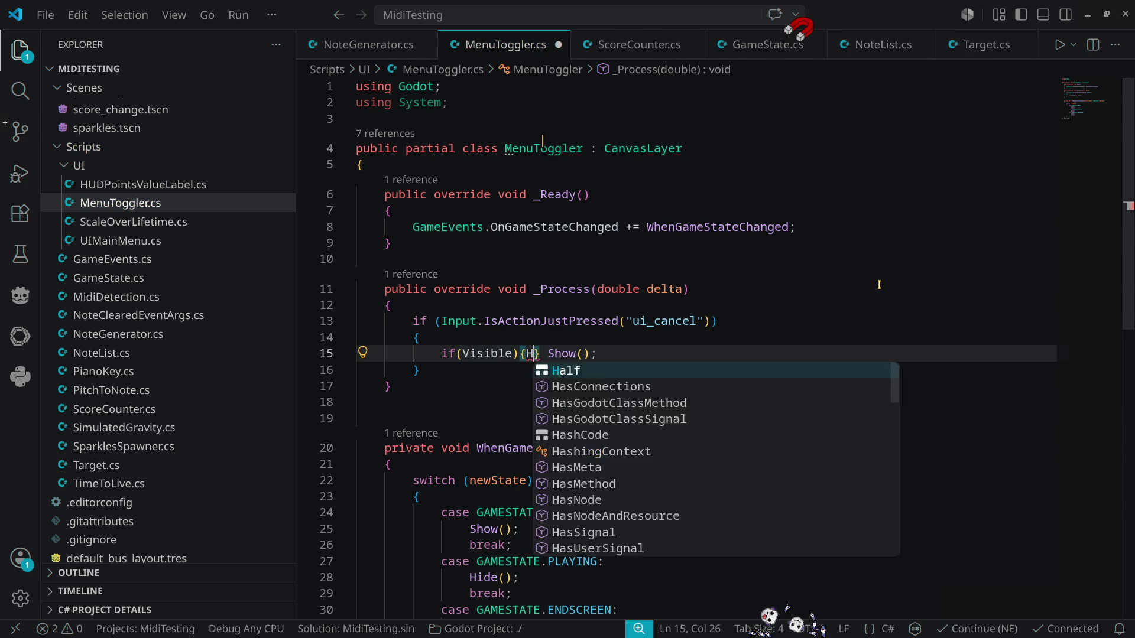
type("}")
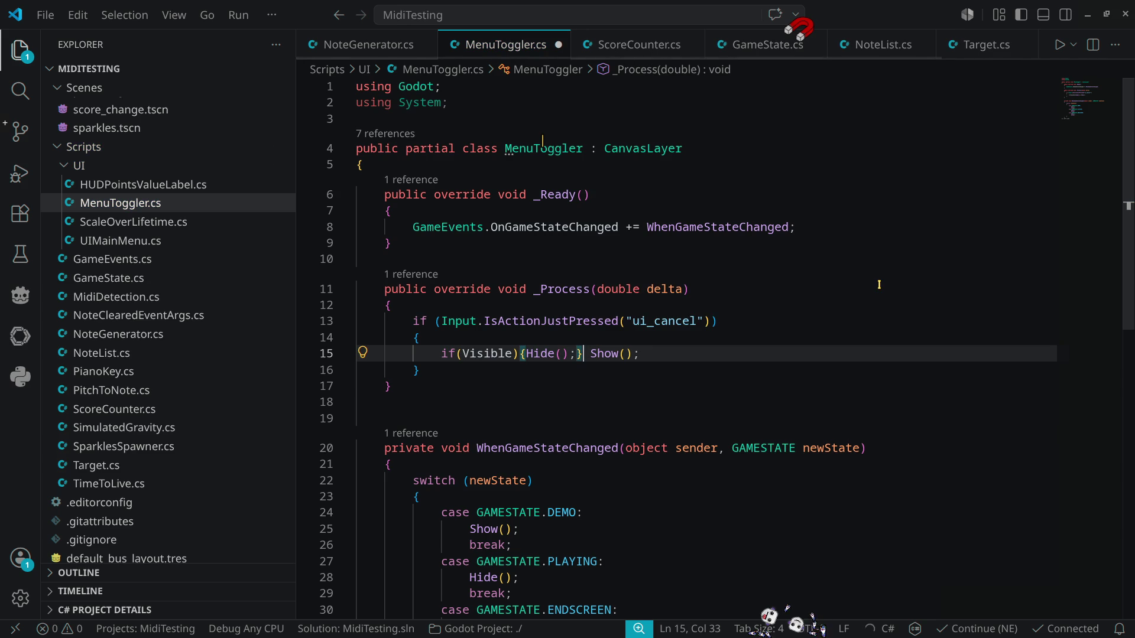
type("else")
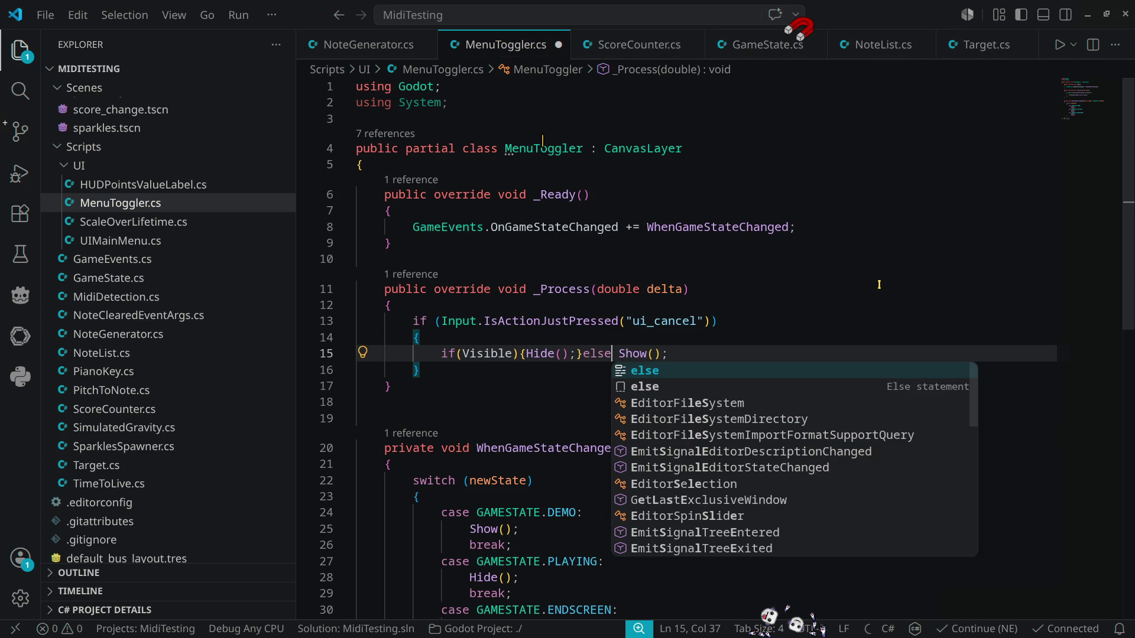
type("{")
key("Delete")
key("End")
type("}")
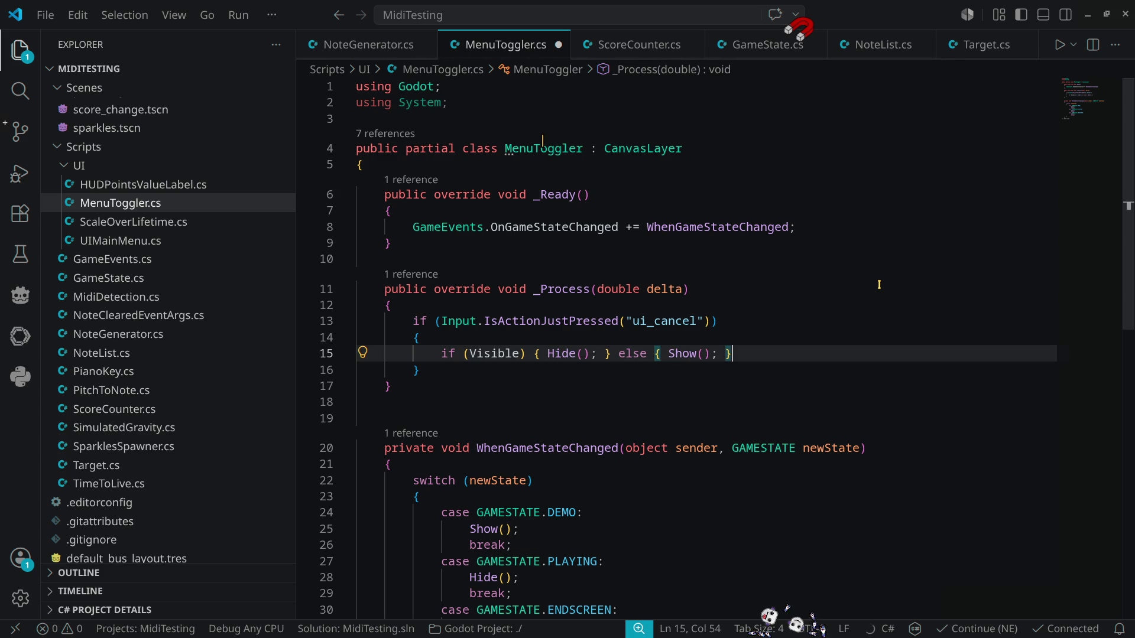
key("ctrl+s")
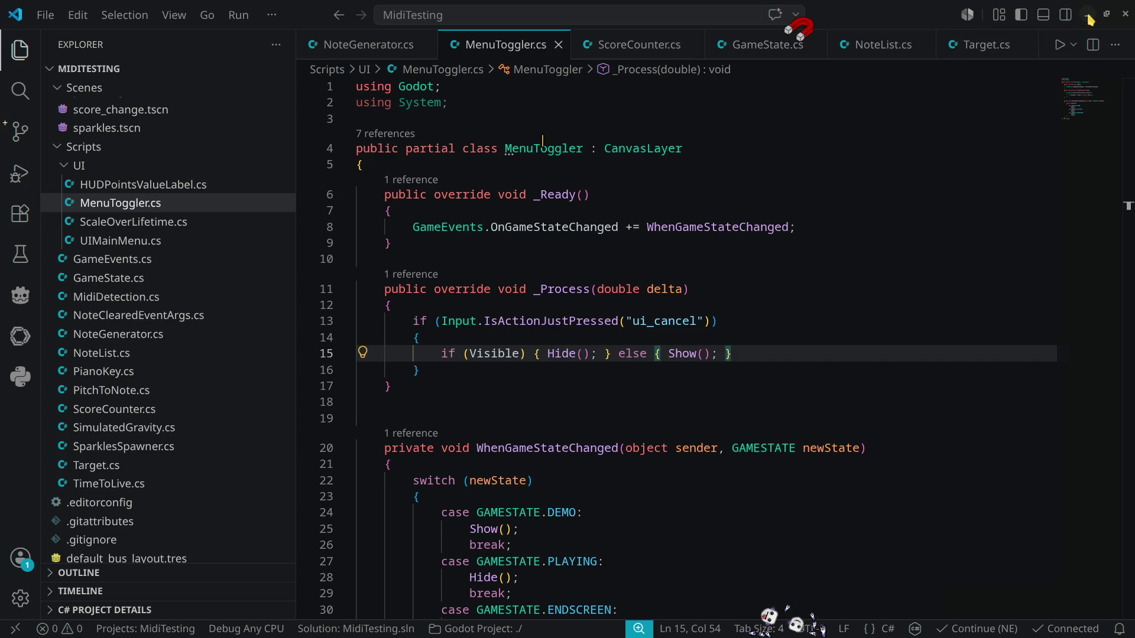
left_click(1087, 15)
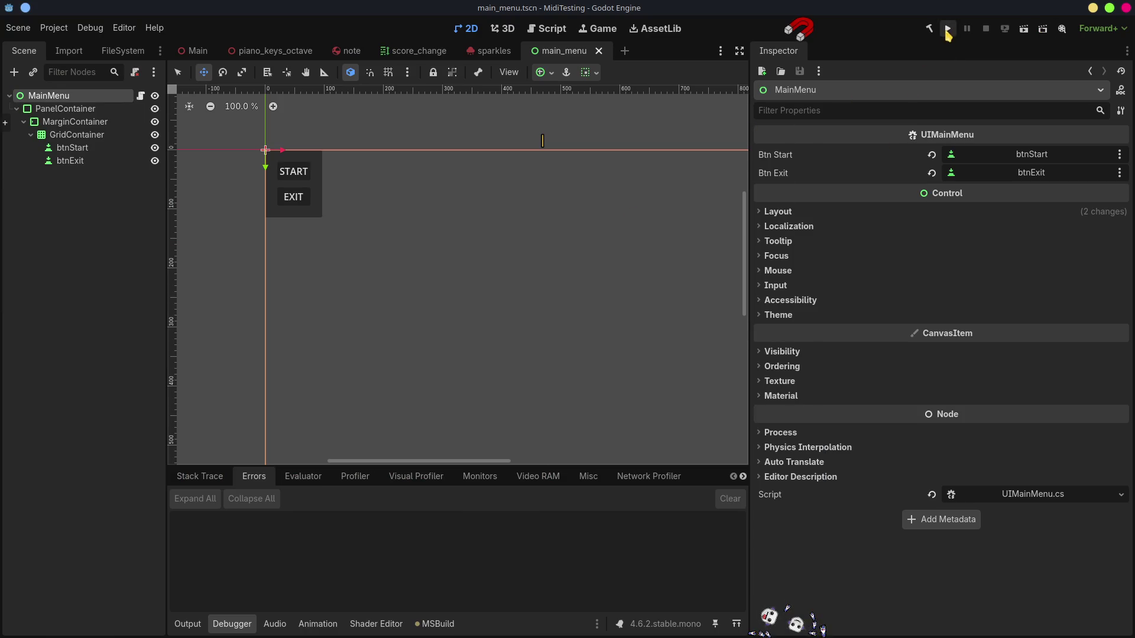
left_click(947, 28)
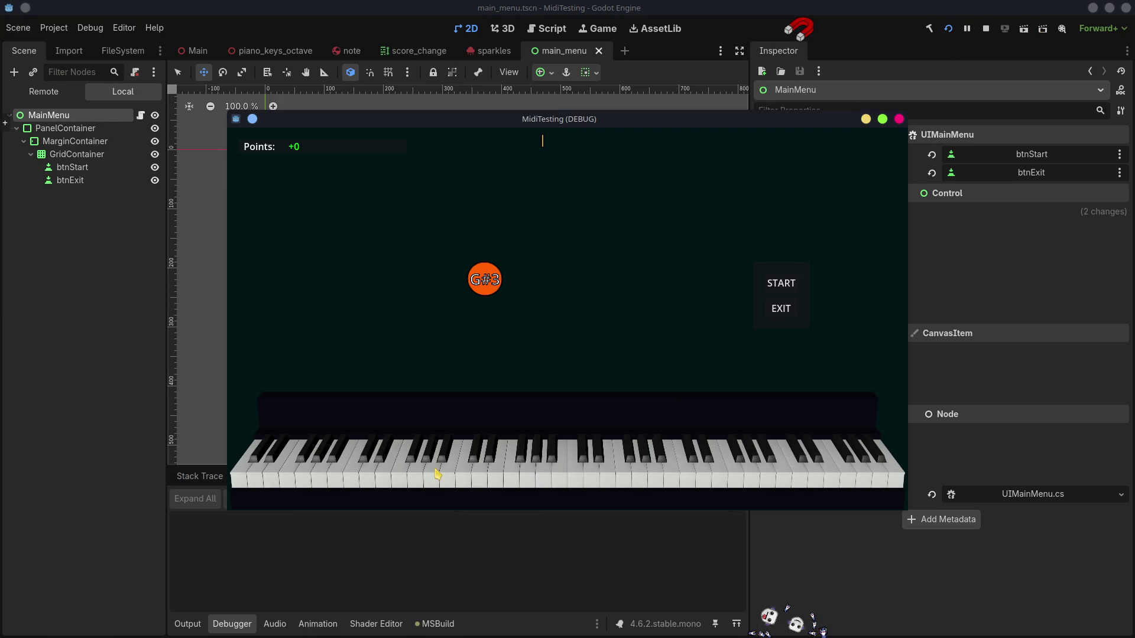
left_click(500, 473)
left_click(622, 475)
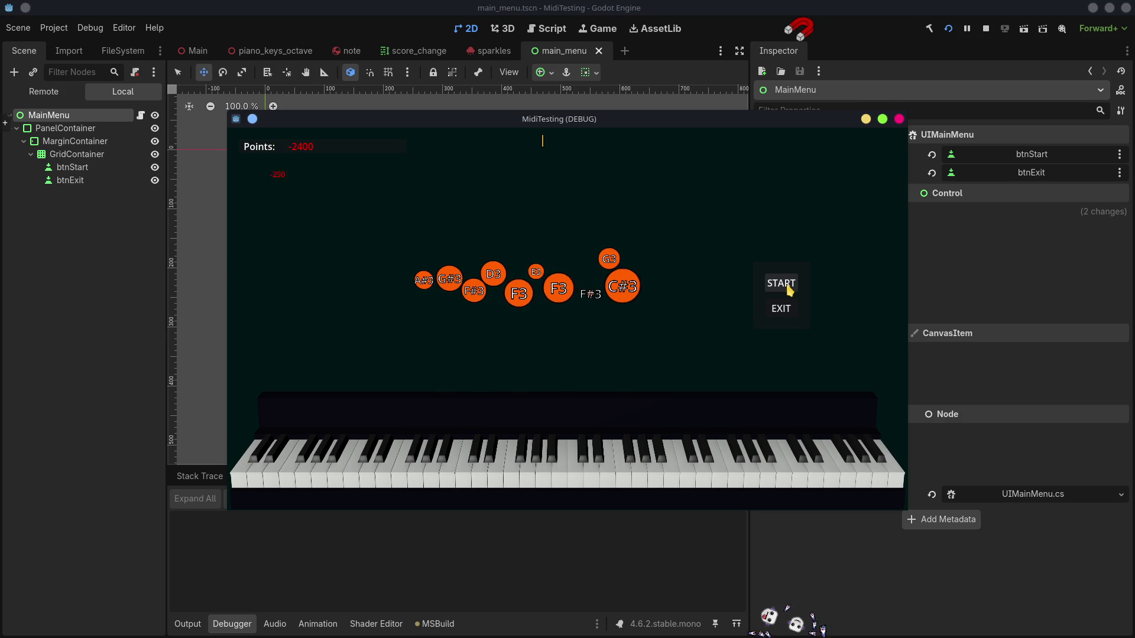
left_click(789, 289)
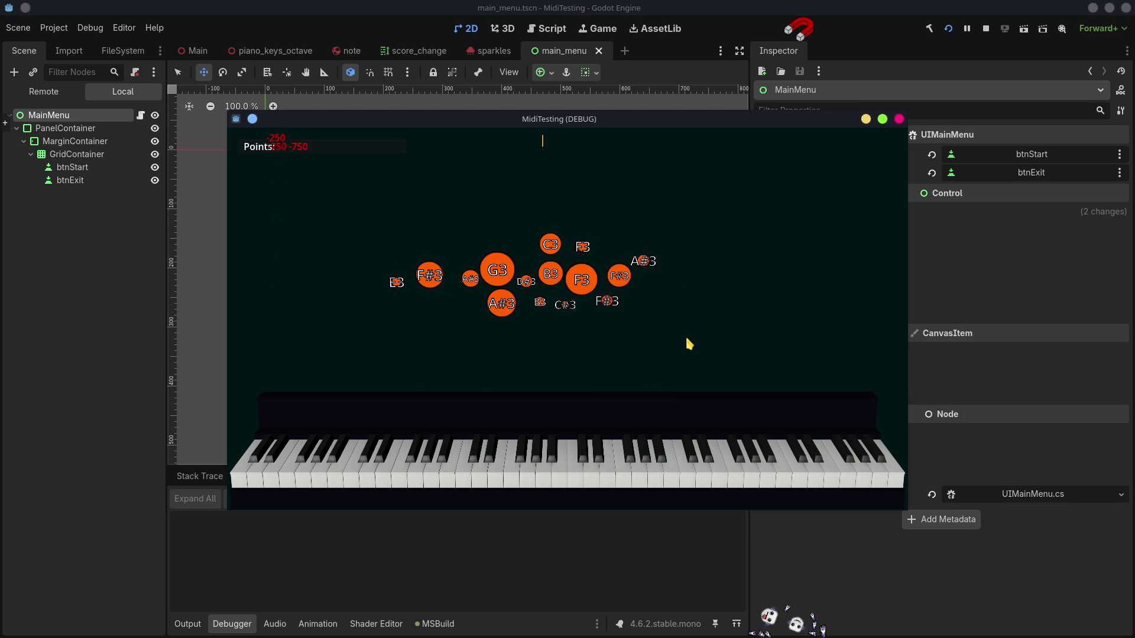
left_click(781, 284)
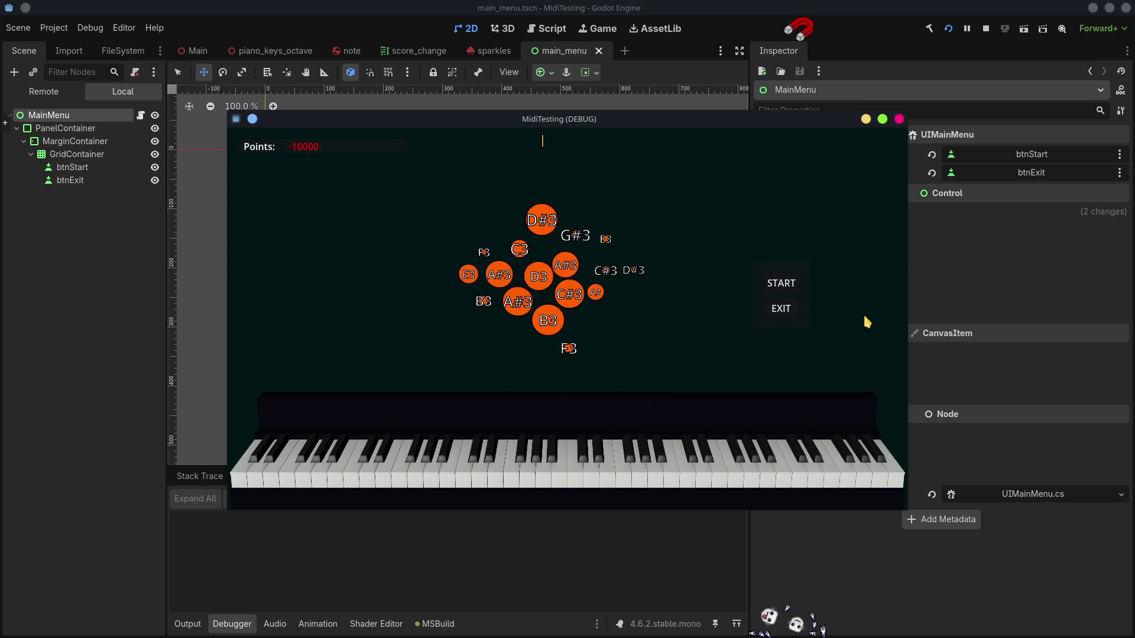
left_click(785, 289)
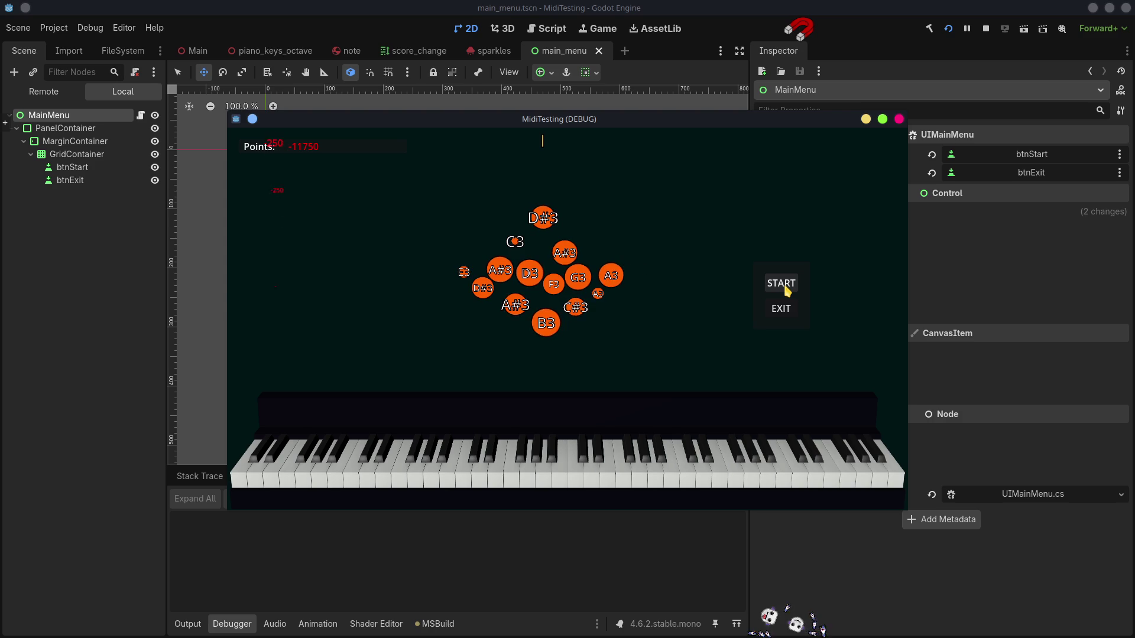
left_click(985, 31)
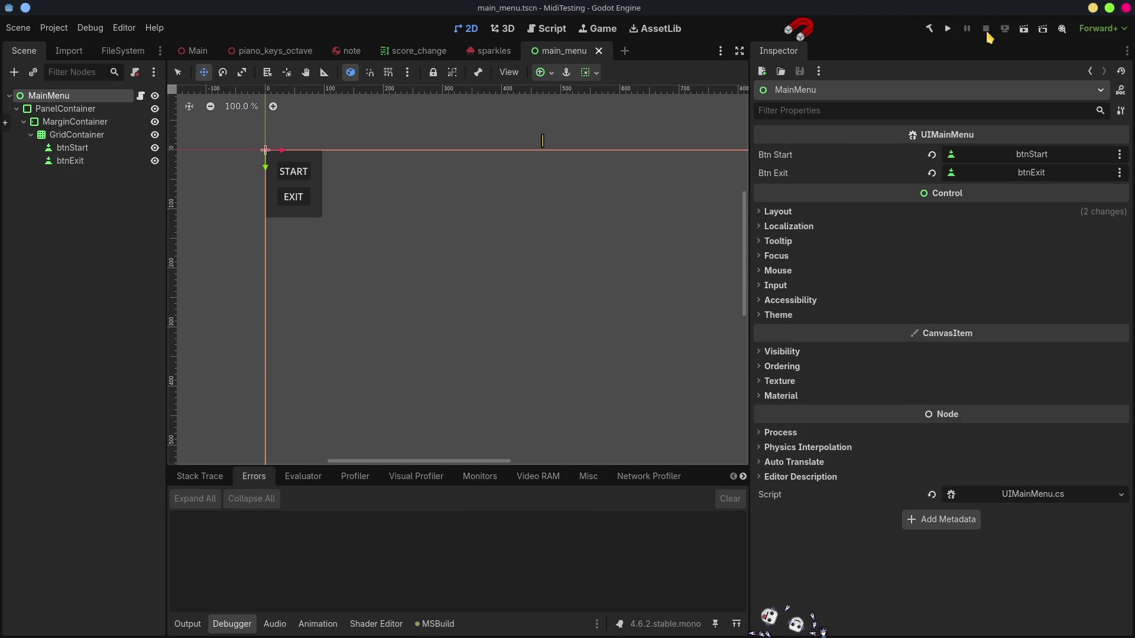
left_click(73, 237)
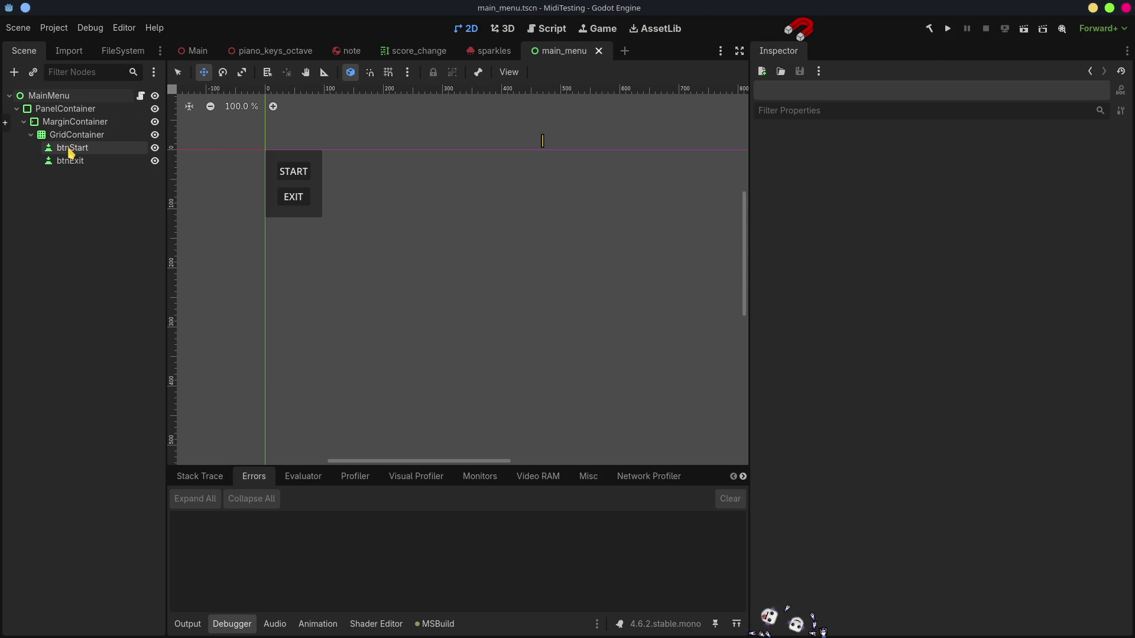
Step: Duplicate btnStart as btnRestart in main_menu, then open UIMainMenu.cs at the btnStart field
left_click(71, 150)
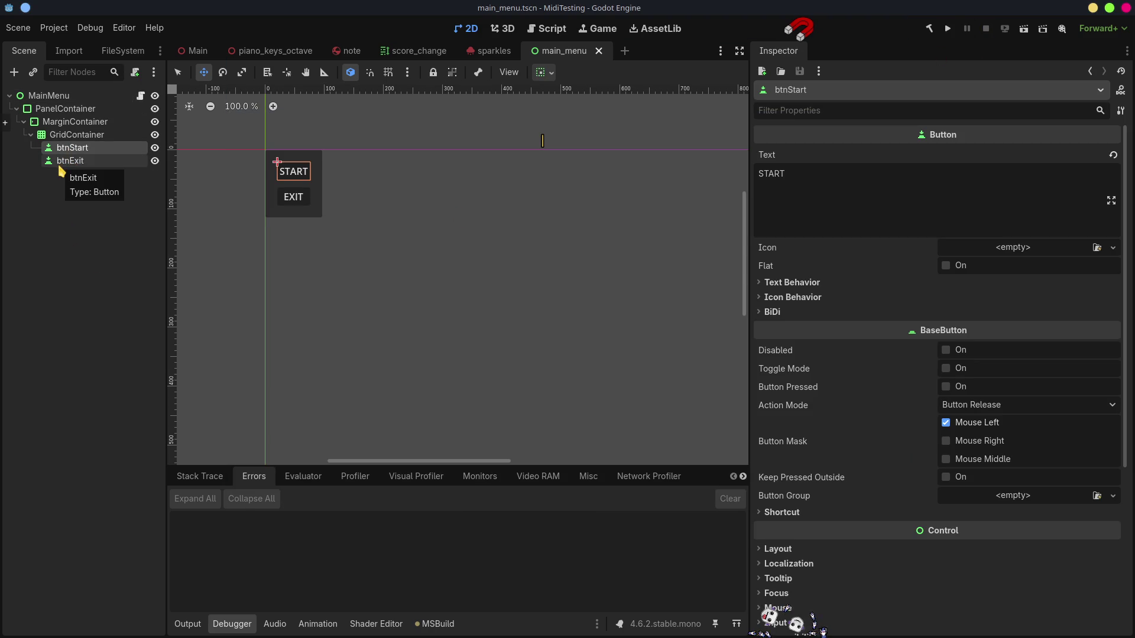
key("ctrl+d")
key("F2")
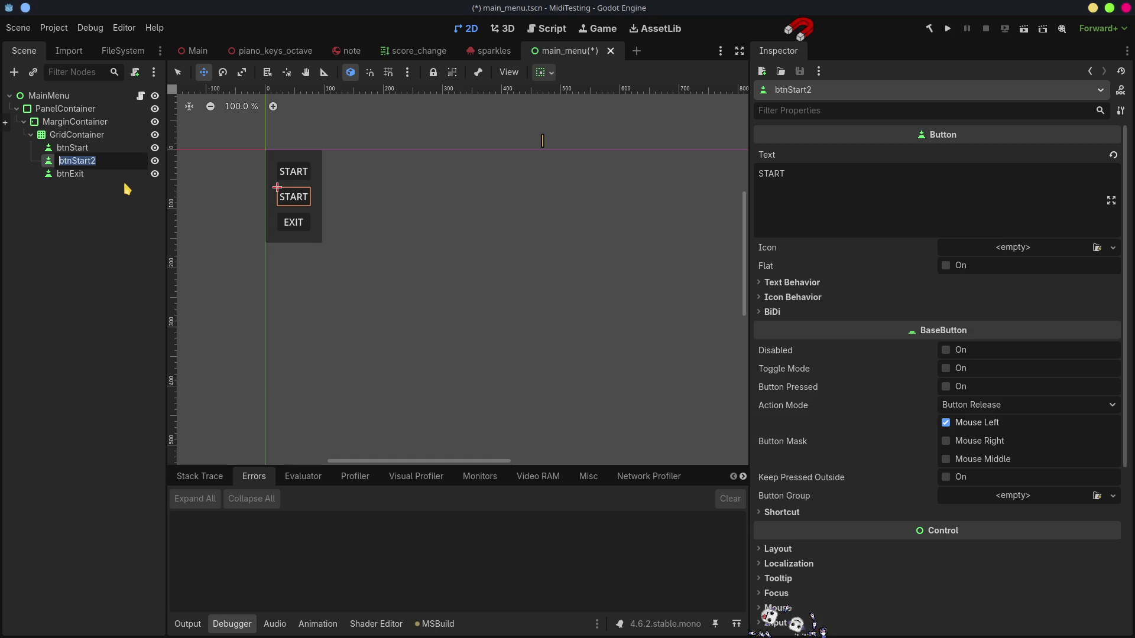
key("End")
type("Re")
key("Return")
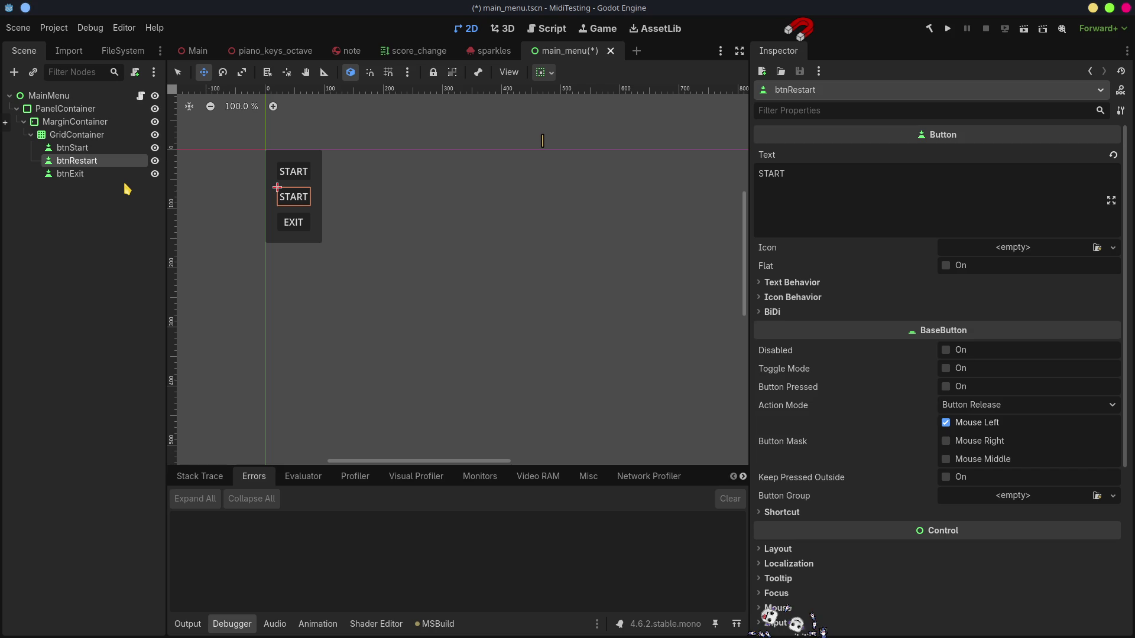
left_click(140, 96)
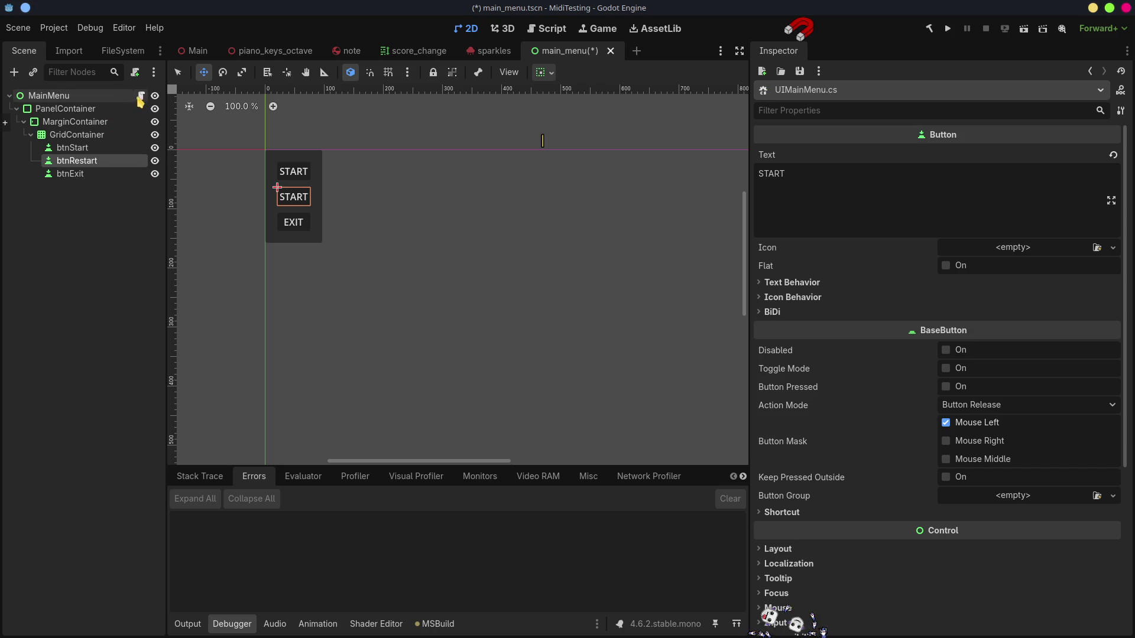
left_click(583, 189)
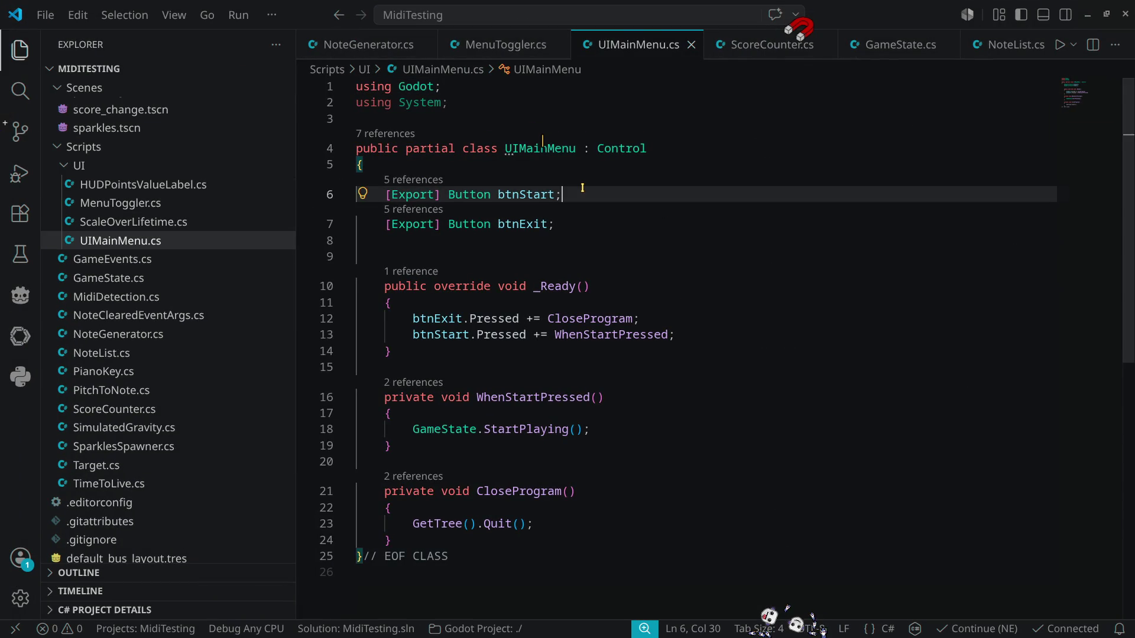
Step: Add a btnRestart export field by duplicating the btnStart field line
key("shift+alt+Down")
left_click(527, 225)
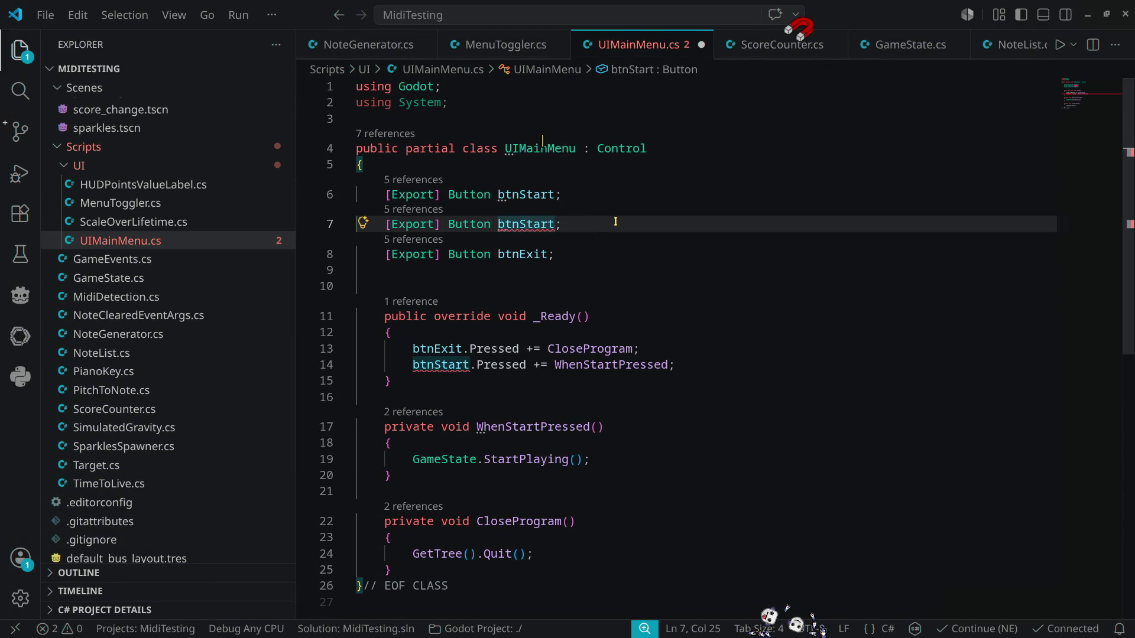
key("BackSpace")
type("Res")
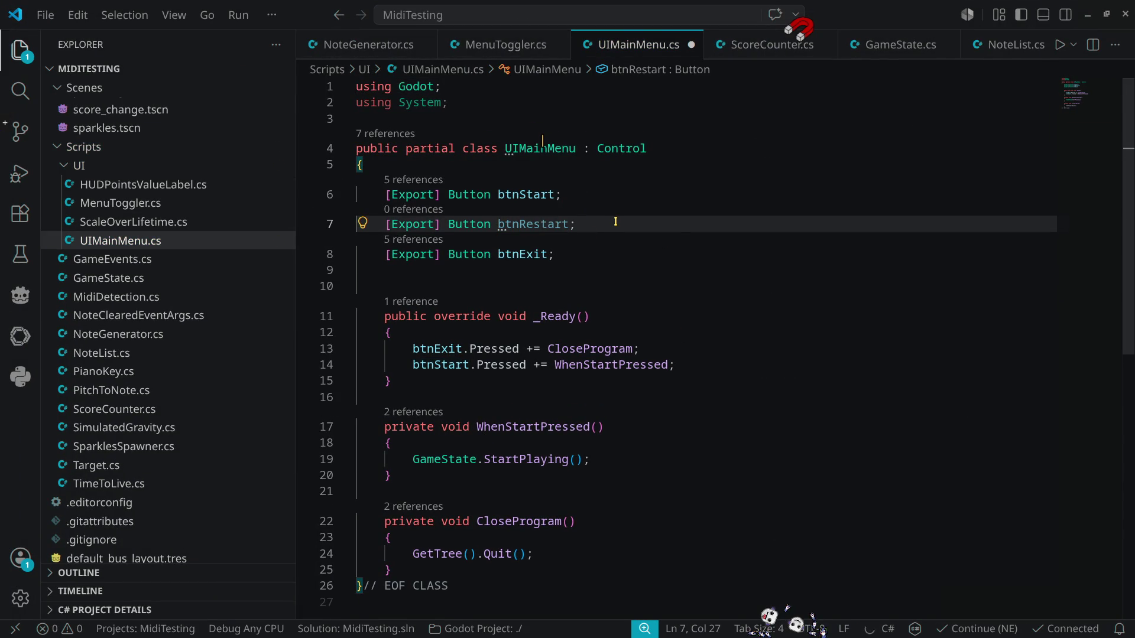
Step: Duplicate the btnStart Pressed hookup line and point it at btnRestart
left_click(714, 362)
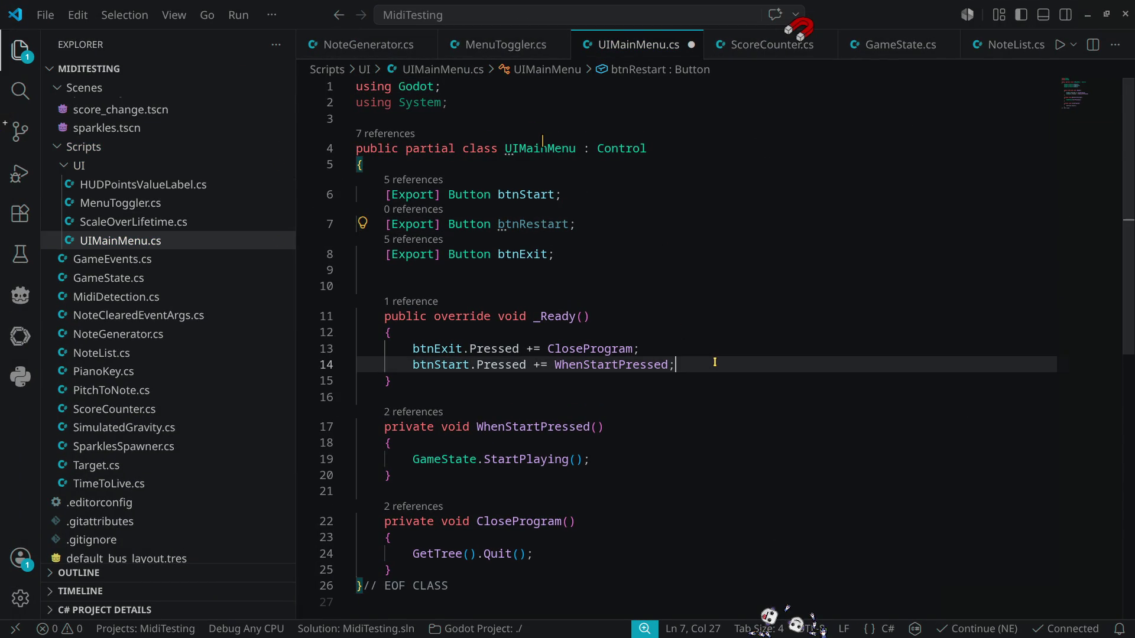
key("shift+alt+Down")
left_click(527, 218)
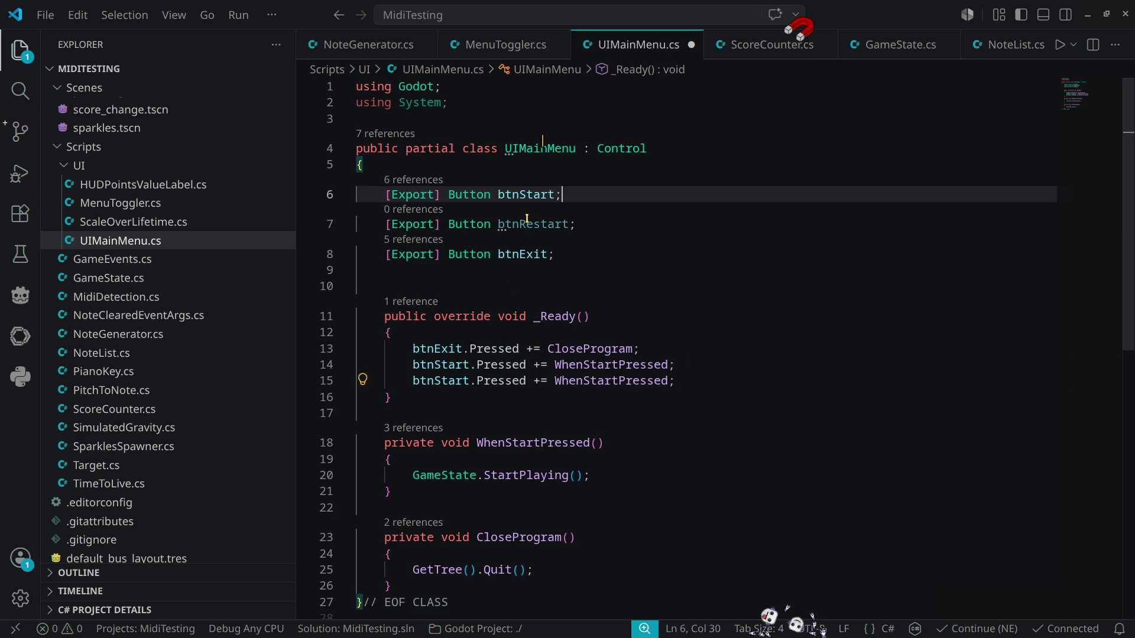
left_click(529, 225)
double_click(436, 381)
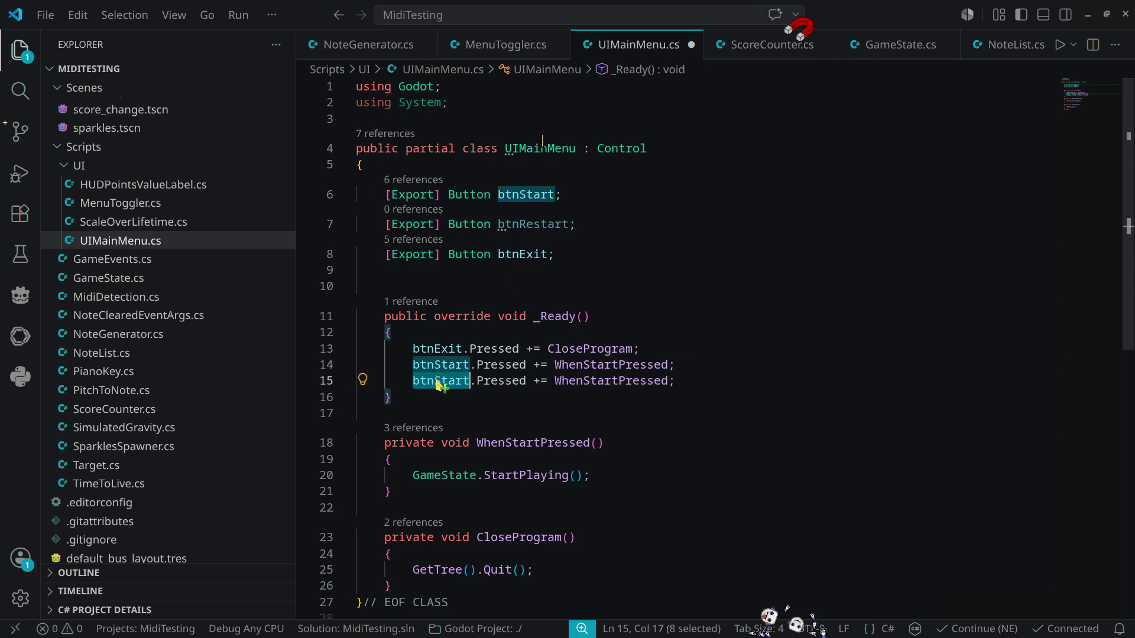
type("btnRestart")
Step: Wire btnRestart.Pressed to WhenRestartPressed and generate the method stub
double_click(610, 380)
type("W")
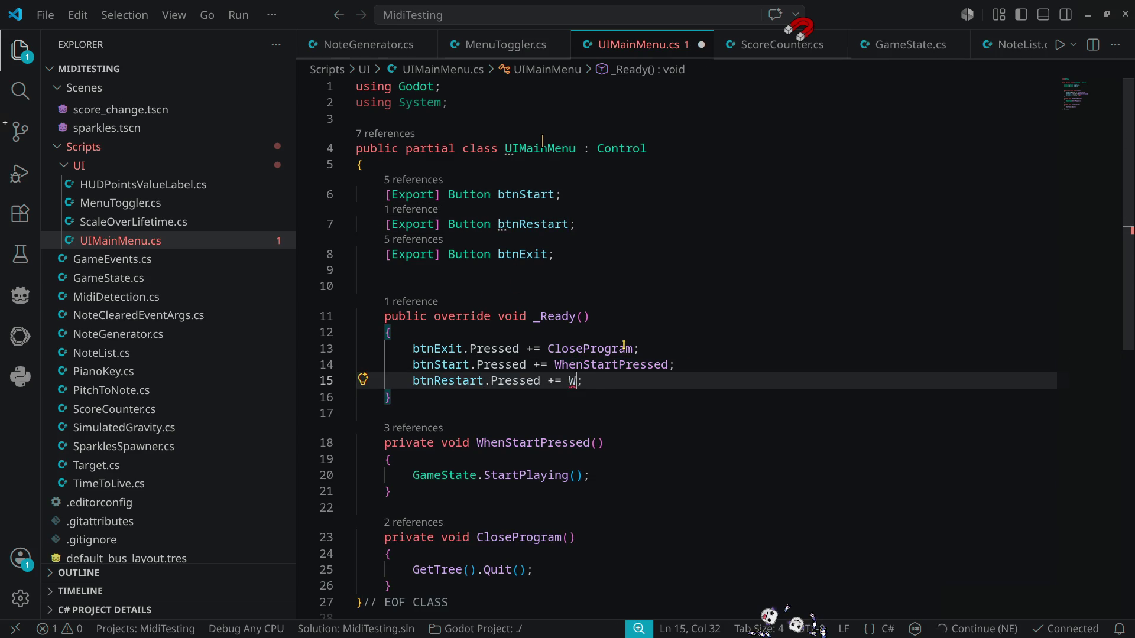
type("hyen")
key("BackSpace")
key("BackSpace")
type("en")
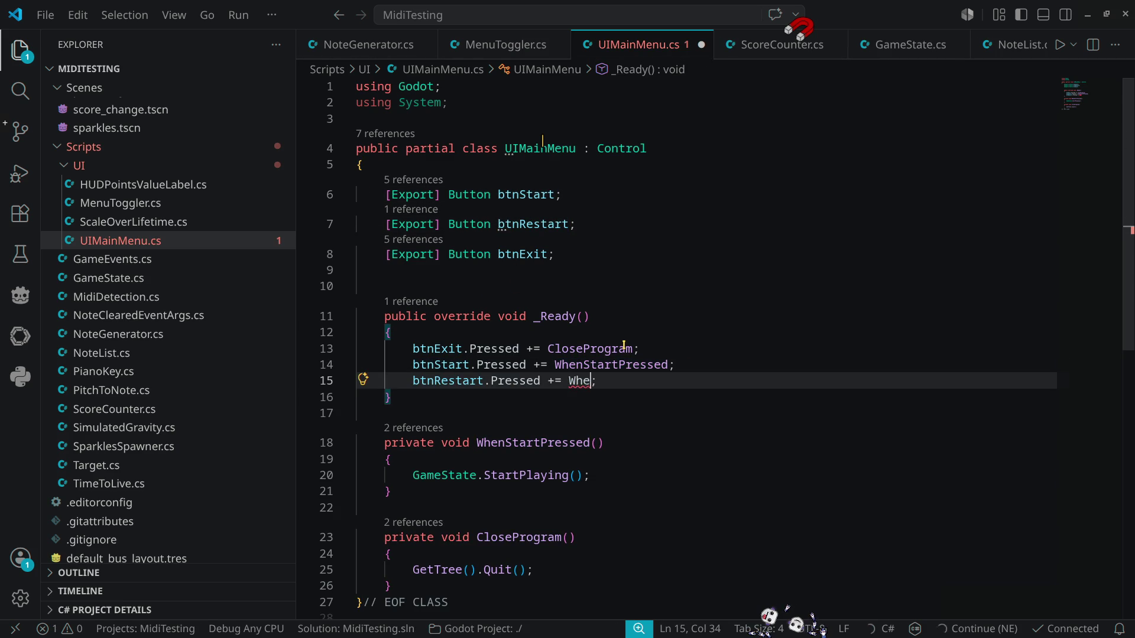
type("Restart")
key("BackSpace")
key("BackSpace")
key("BackSpace")
type("artPressed")
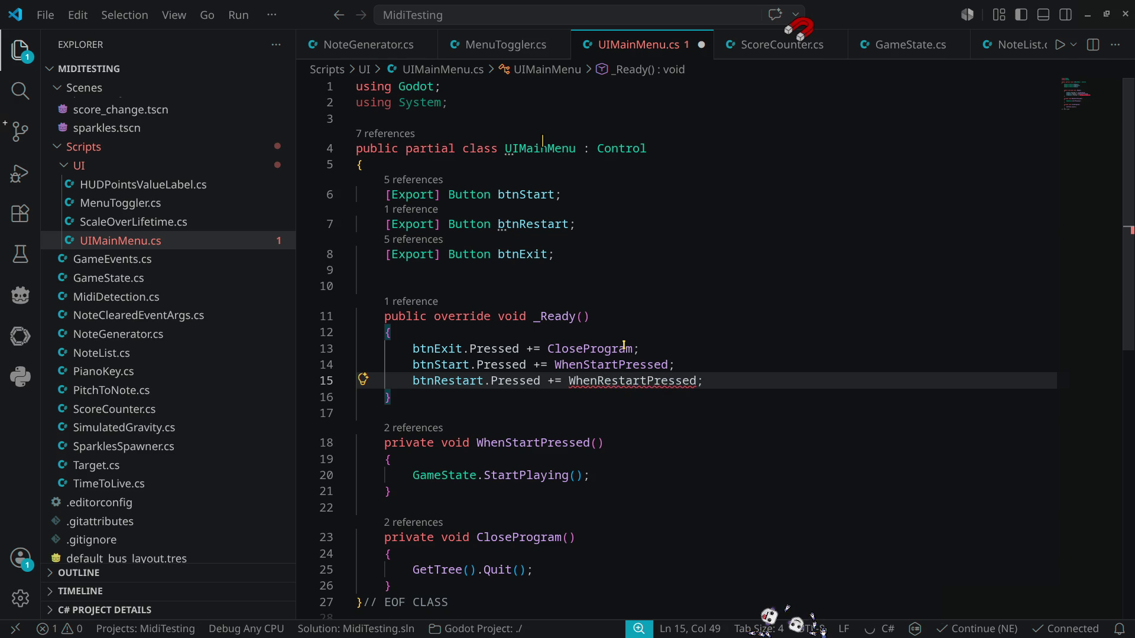
key("ctrl+period")
key("Return")
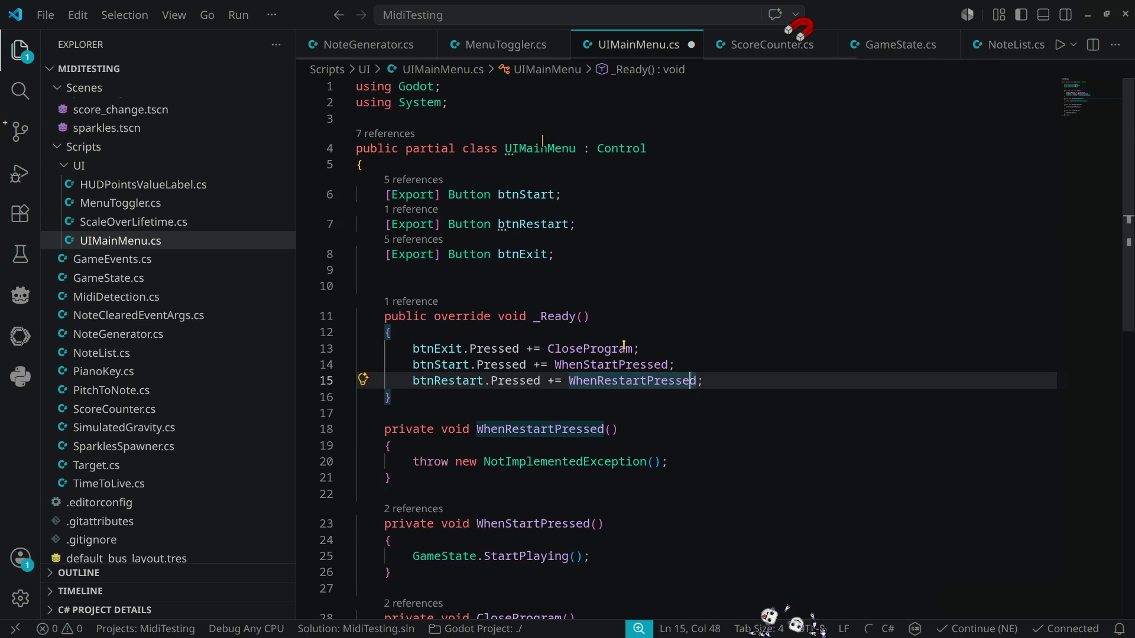
Step: Make WhenRestartPressed call GameState.Restart() in place of the placeholder exception
scroll(874, 436, "down", 2)
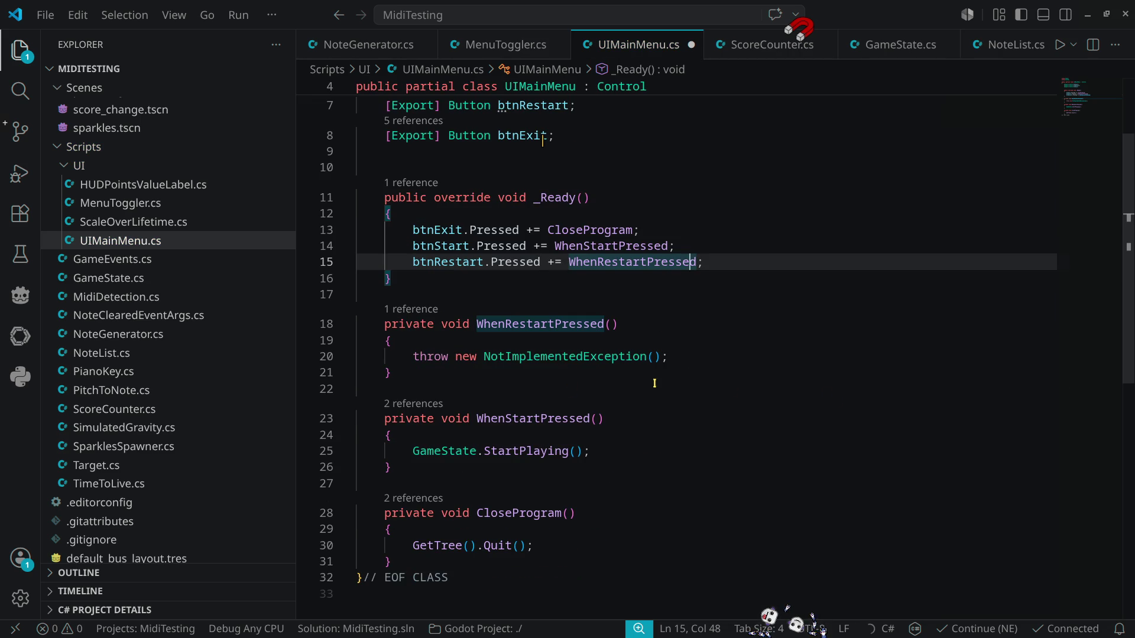
left_click(609, 450)
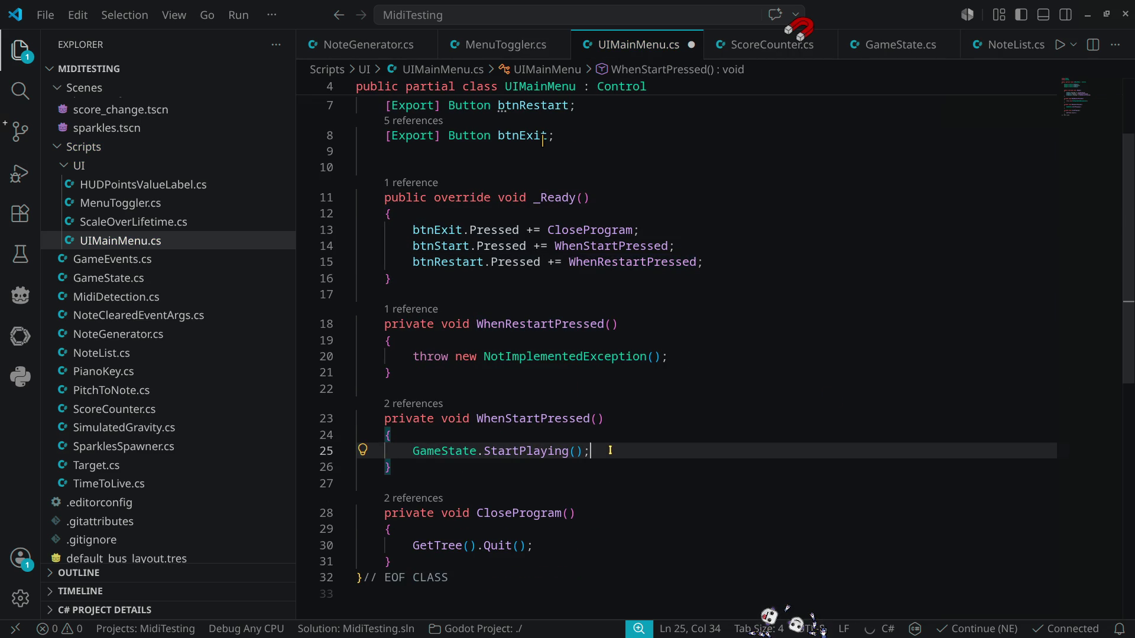
left_click(418, 360)
key("shift+End")
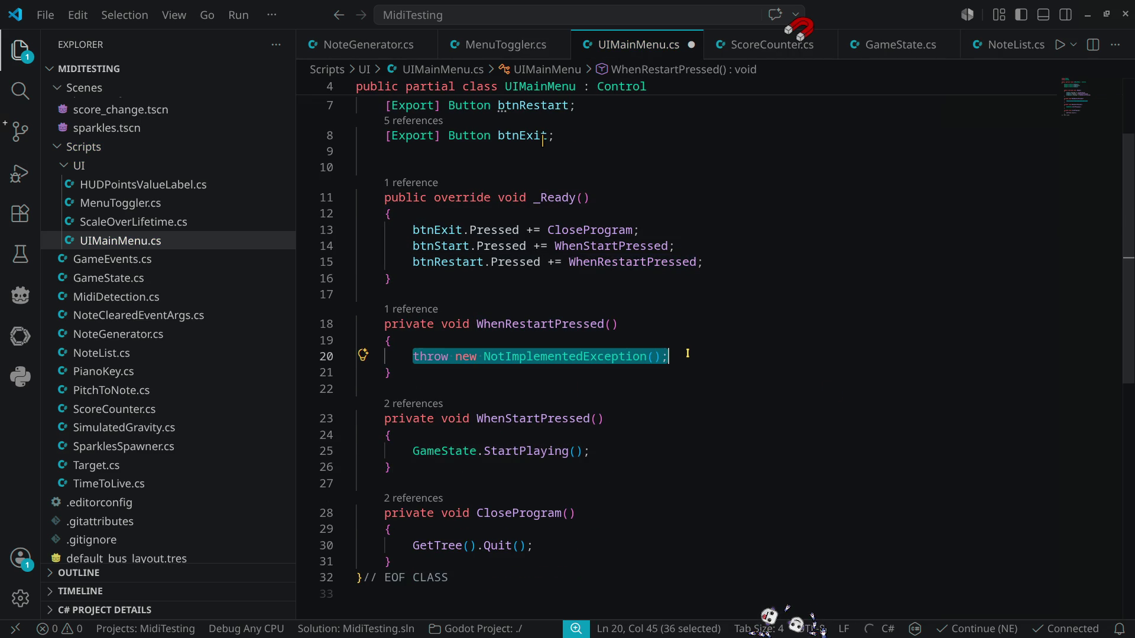
type("GameState.StartPlaying();")
double_click(541, 356)
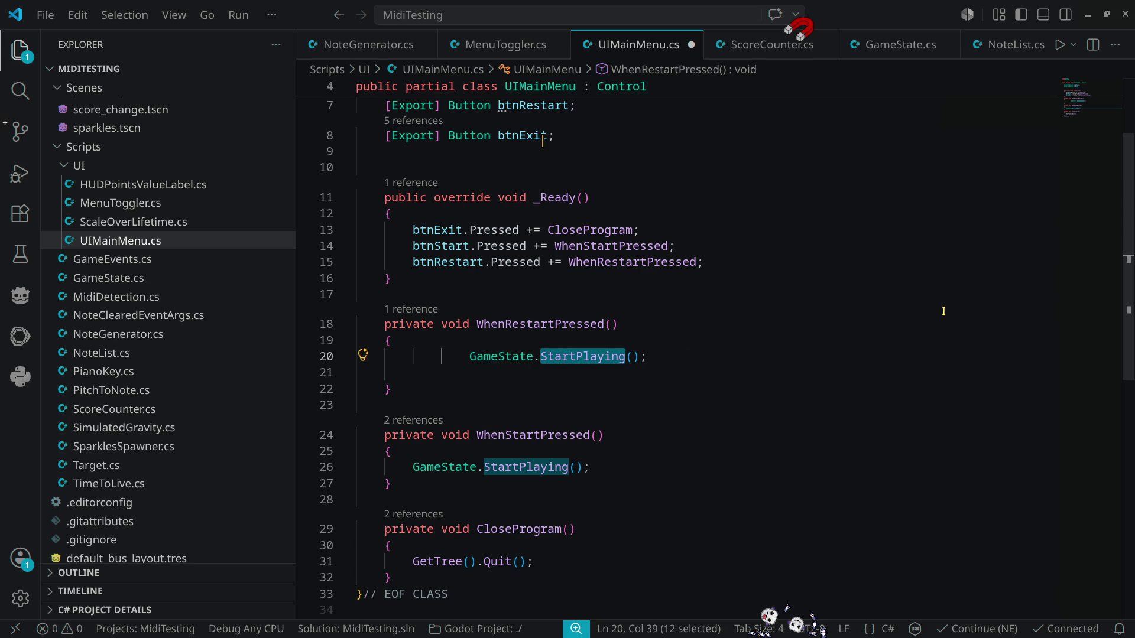
type("Restart")
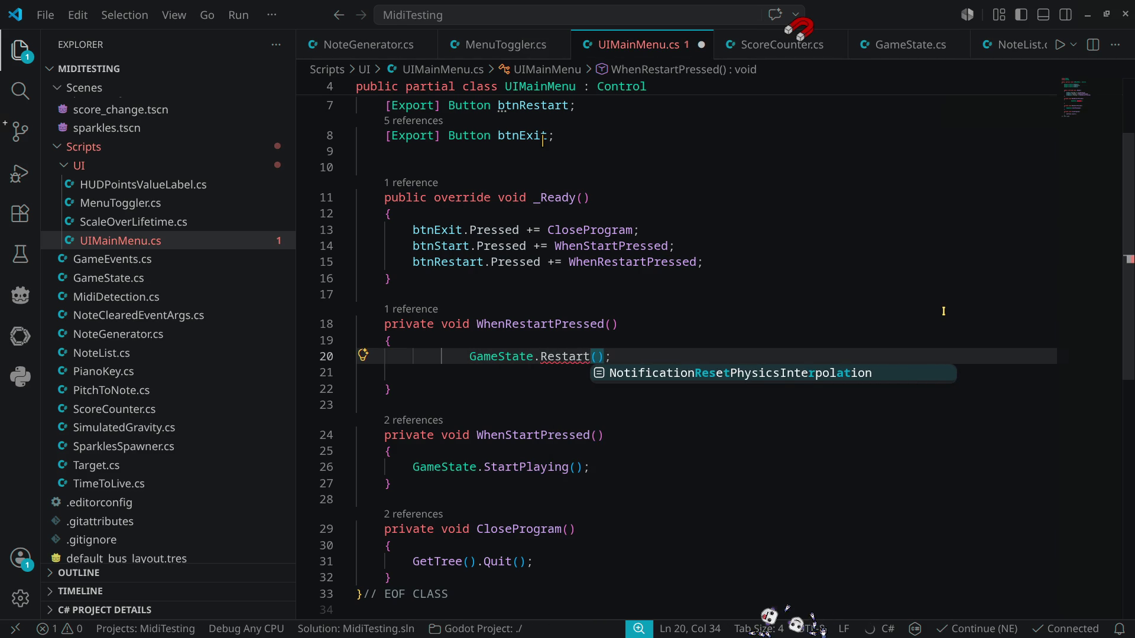
key("Escape")
key("shift+Tab")
key("shift+Tab")
key("Down")
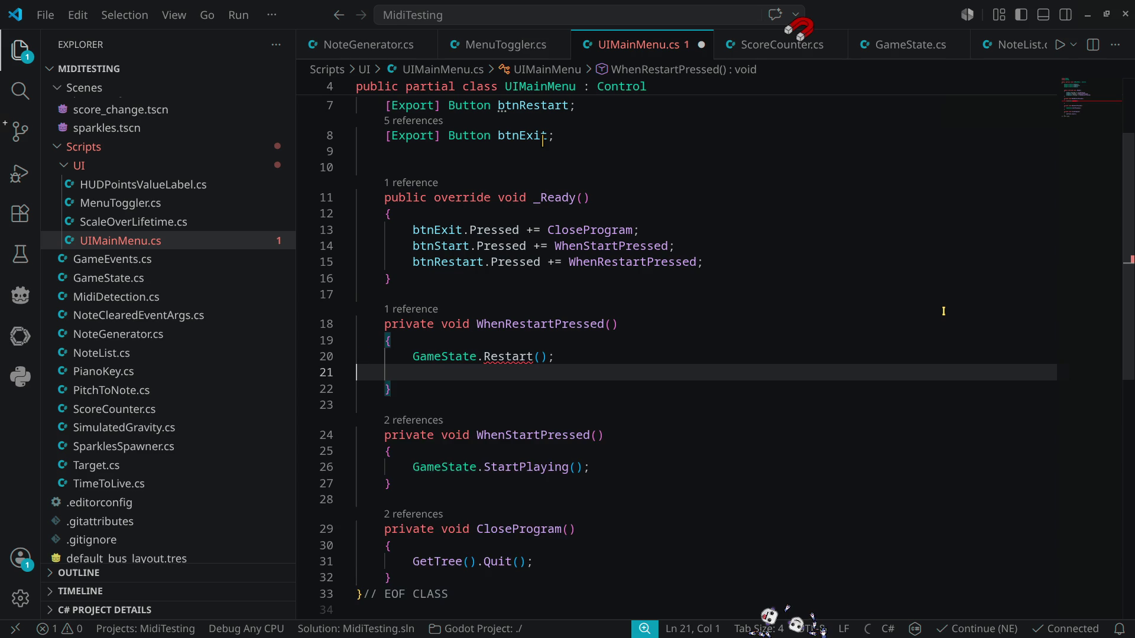
key("ctrl+shift+k")
key("Up")
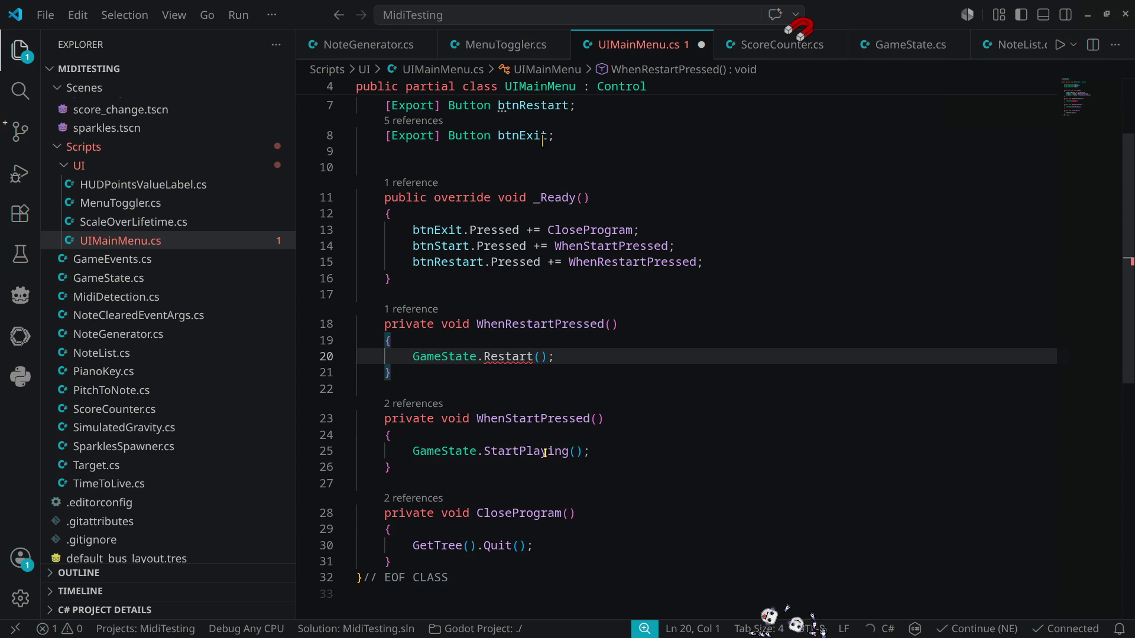
left_click(545, 453, "ctrl")
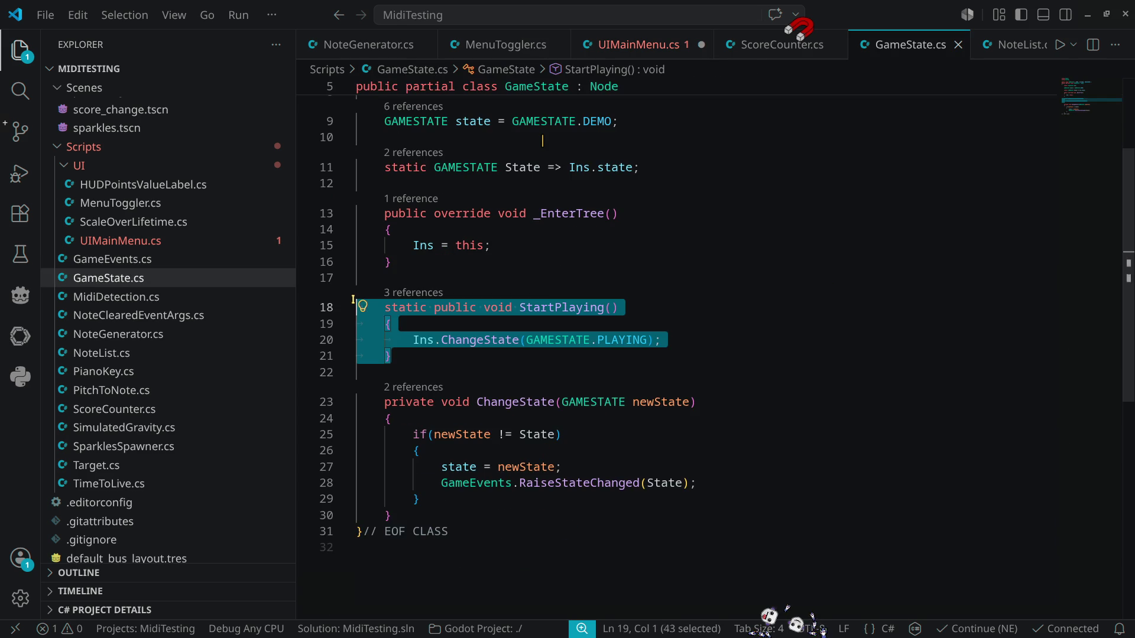
Step: Duplicate the StartPlaying method and rename the copy to Restart
left_click_drag(356, 307, 391, 356)
key("ctrl+c")
left_click(555, 372)
key("ctrl+v")
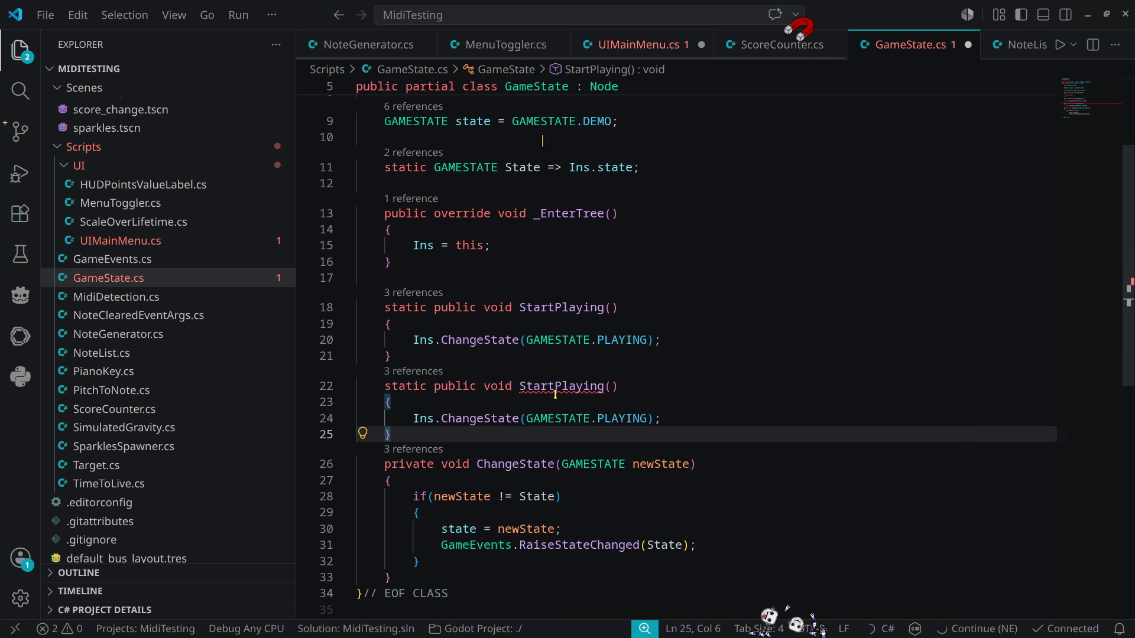
double_click(555, 392)
type("Re")
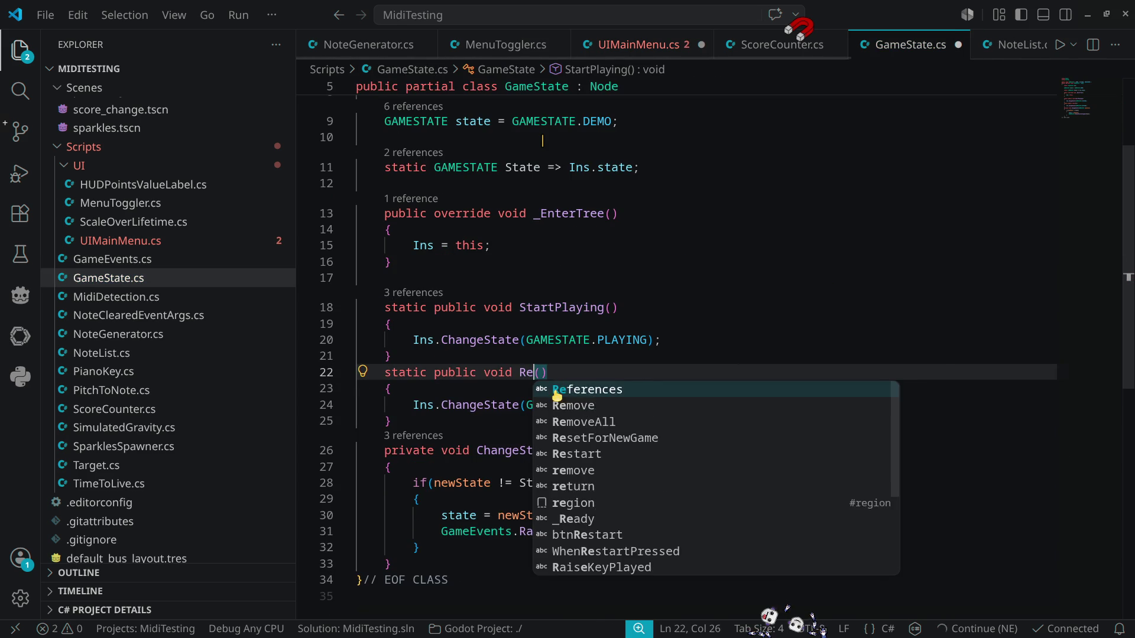
type("start")
key("Escape")
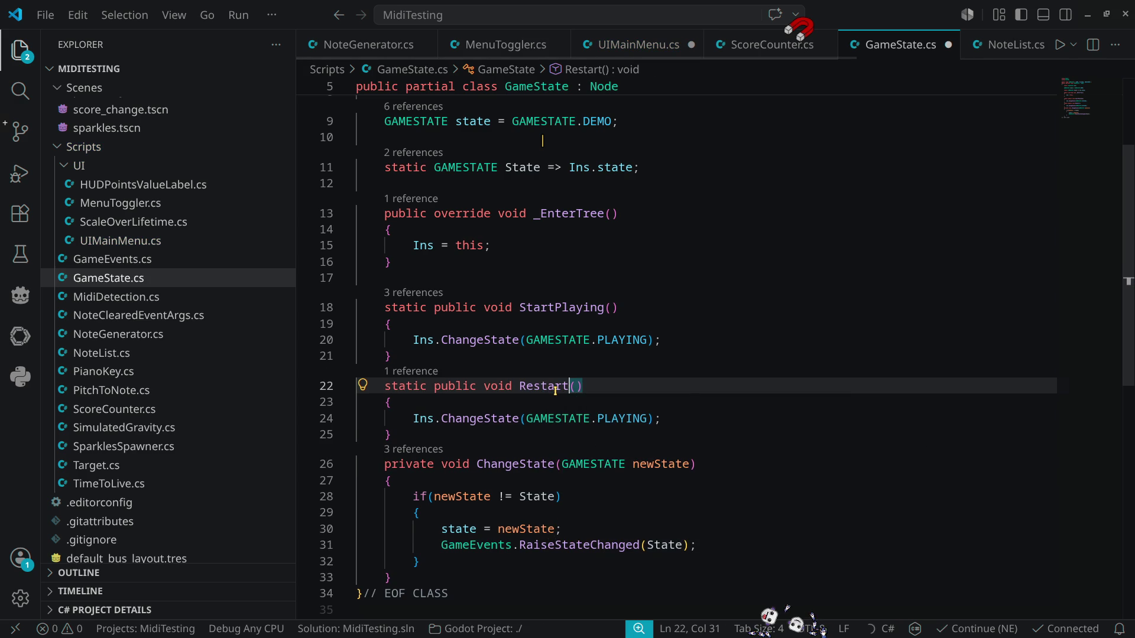
Step: Add a guard returning unless State is GAMESTATE.PLAYING, and mark Restart async
key("Down")
key("Return")
type("if(State !=")
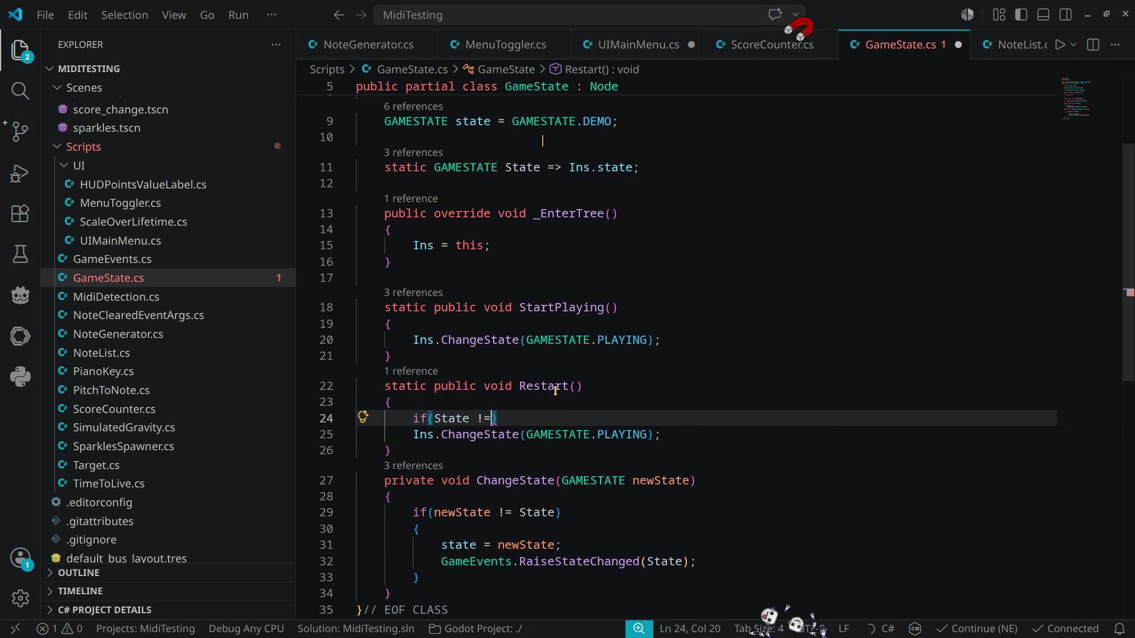
key("Down")
key("Down")
key("Down")
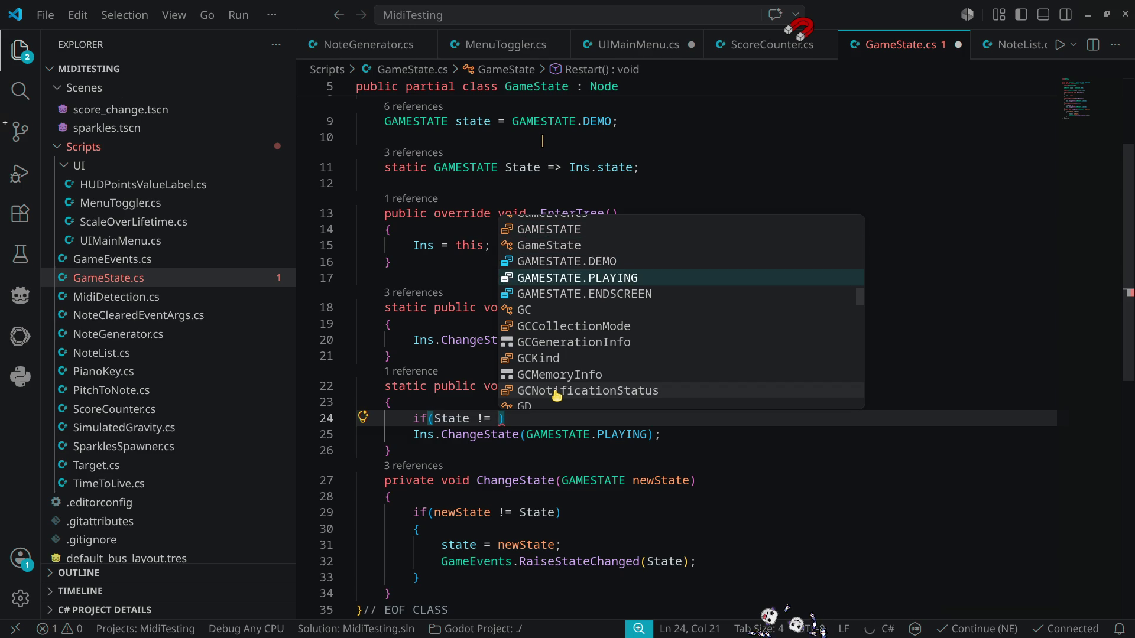
key("Return")
type("{ r")
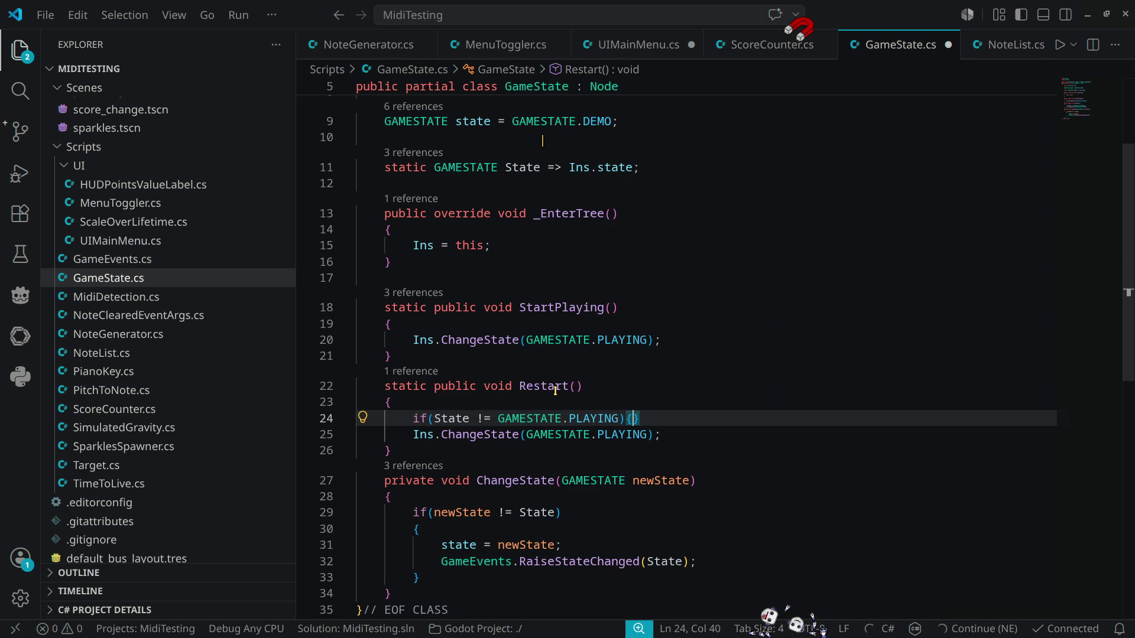
type("eturn")
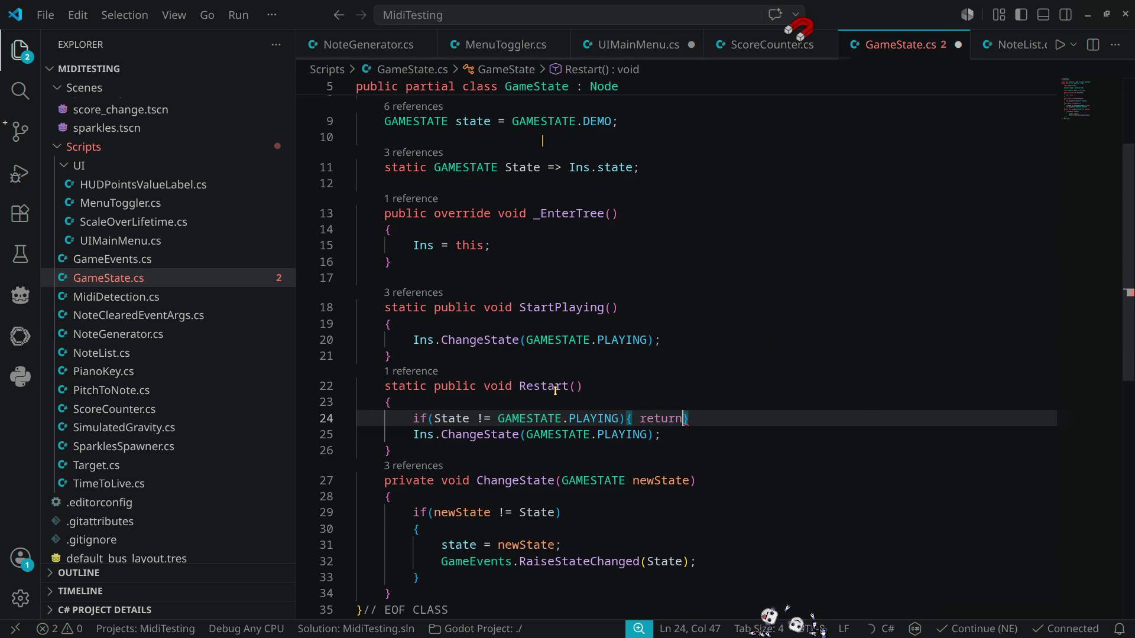
type("; }")
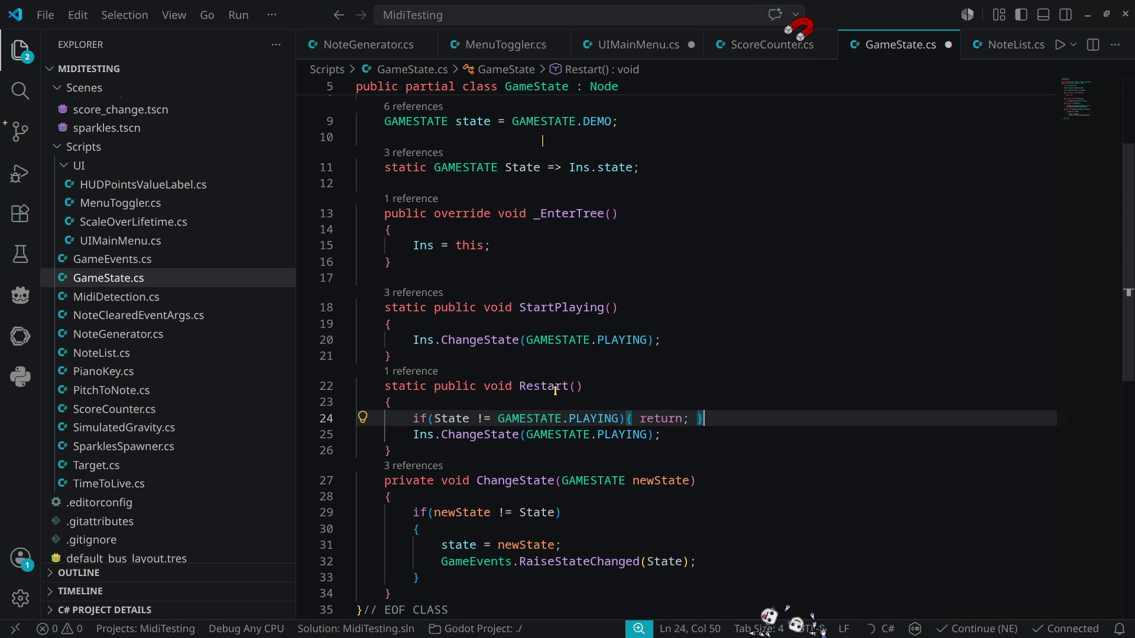
key("Down")
key("Up")
key("Up")
key("Up")
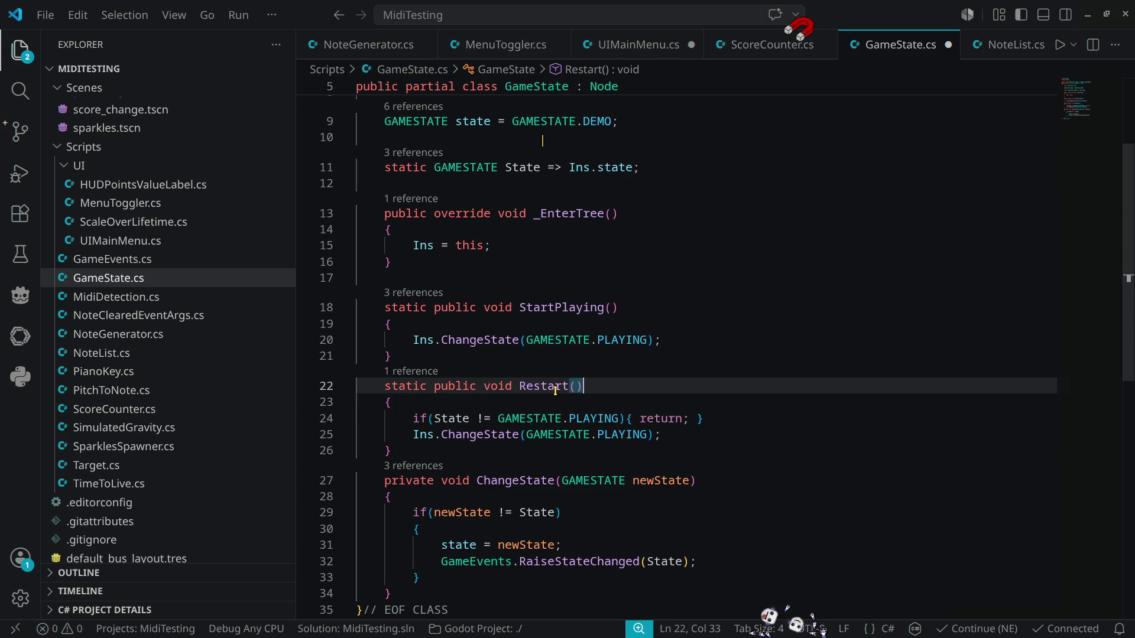
key("Home")
key("Right")
key("Right")
key("Right")
type("async")
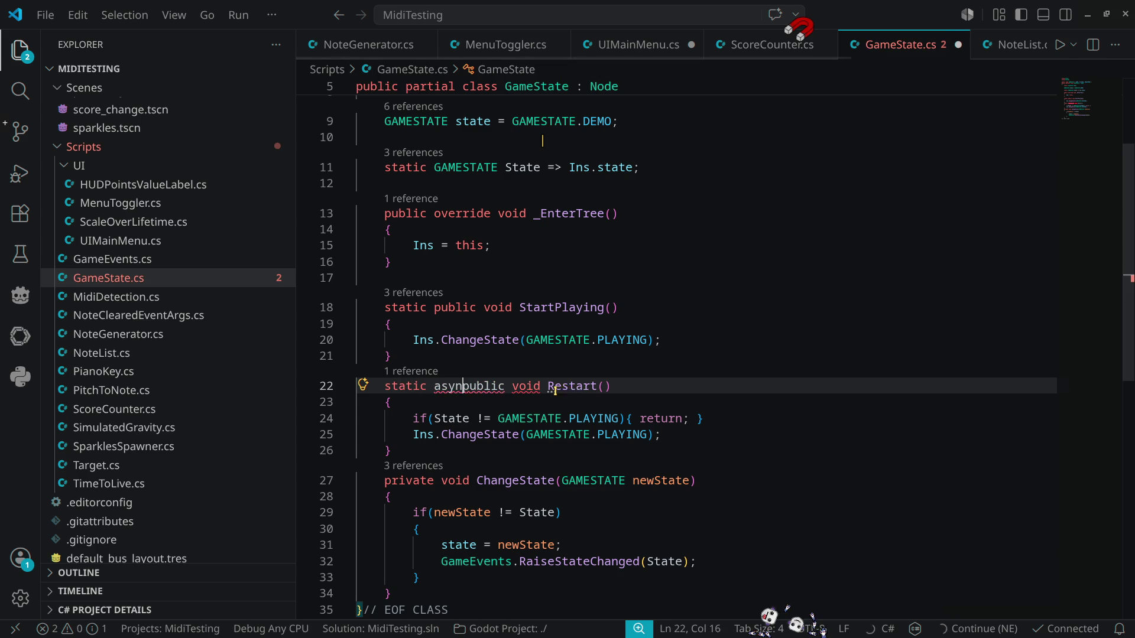
Step: Duplicate the ChangeState call and change the first one to DEMO
key("Down")
key("Down")
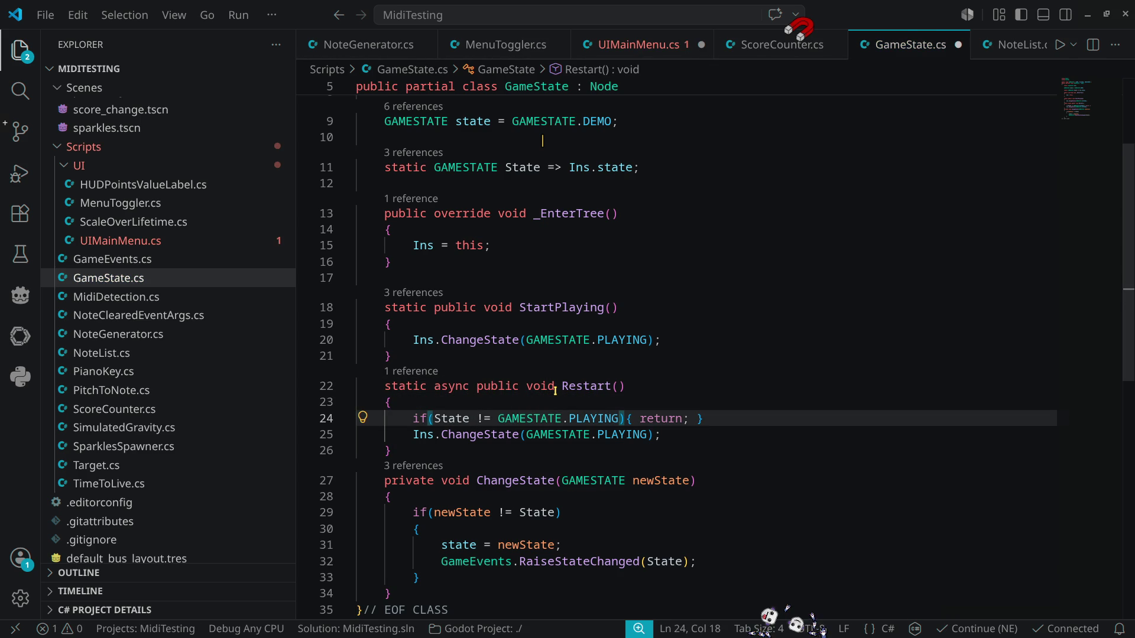
key("End")
key("Return")
key("ctrl+v")
key("Up")
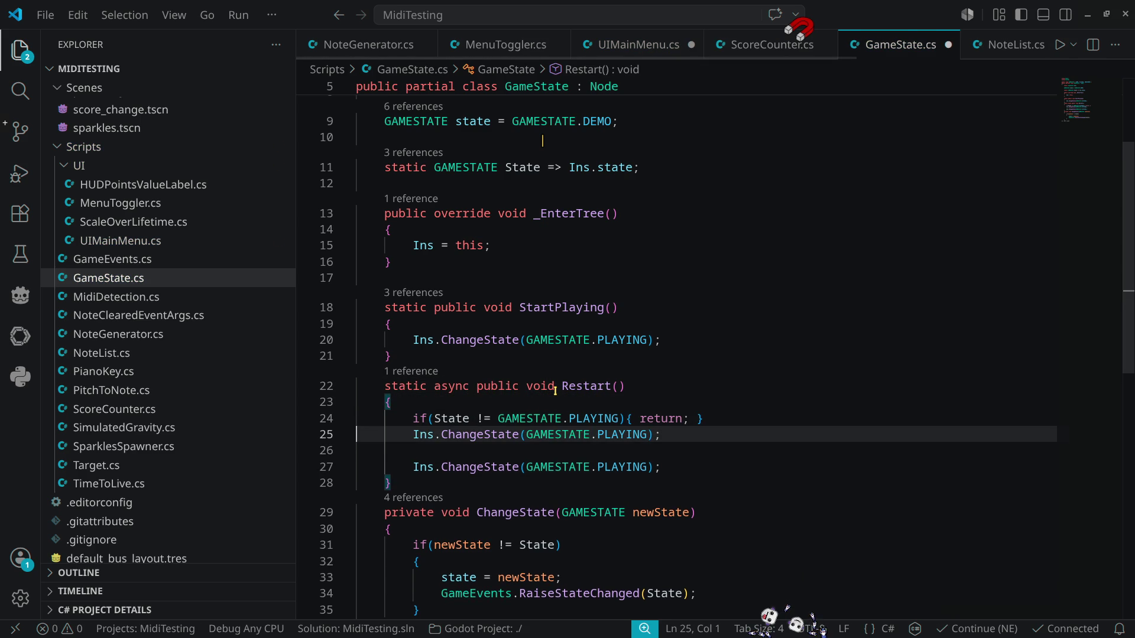
key("End")
key("Left")
key("Left")
key("ctrl+shift+Left")
key("ctrl+shift+Left")
key("ctrl+shift+Left")
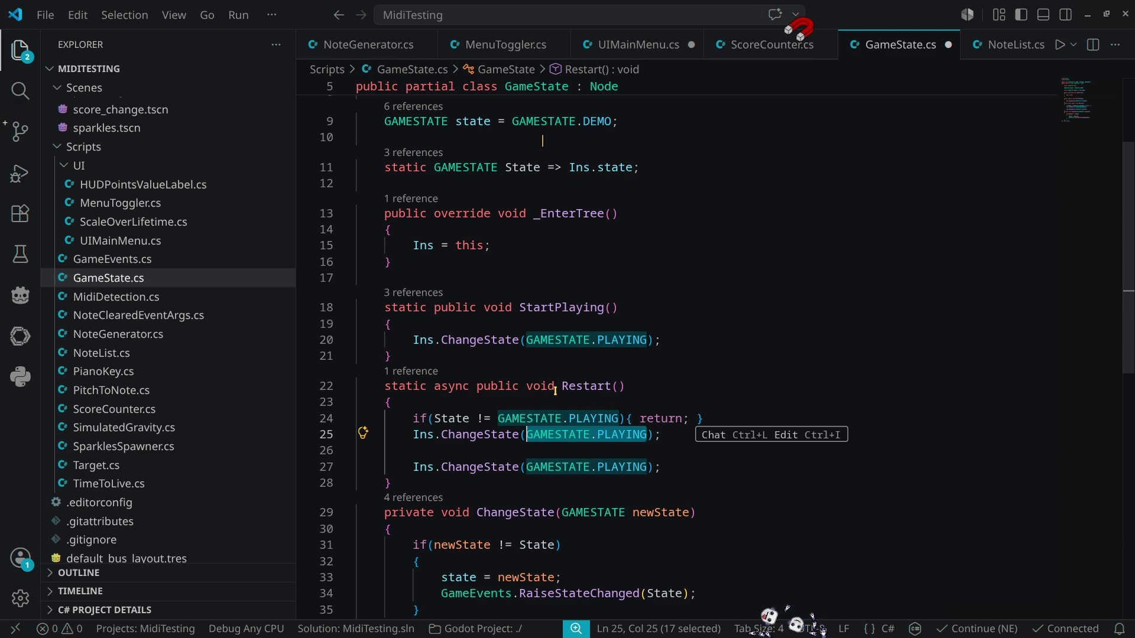
key("Right")
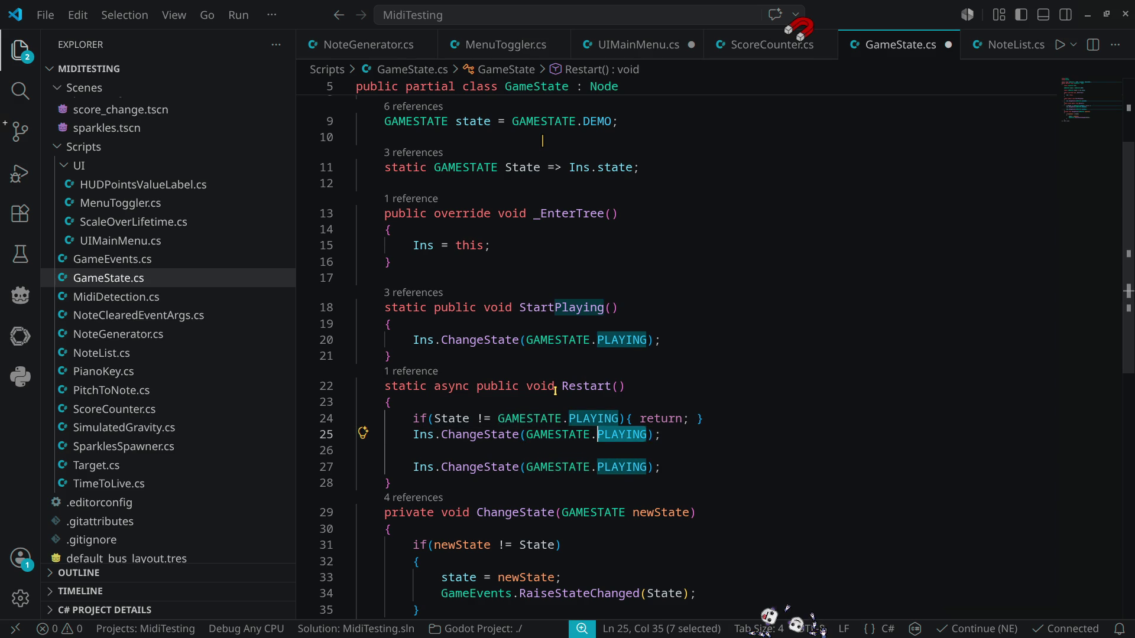
key("BackSpace")
key("BackSpace")
key("BackSpace")
type("De")
key("Tab")
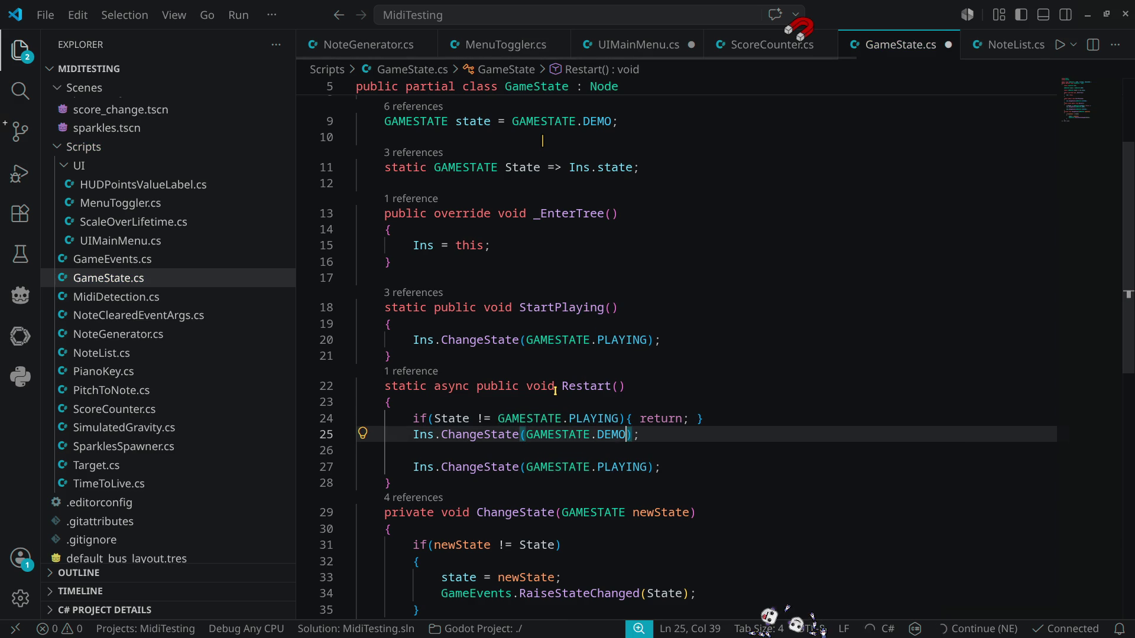
Step: Insert await Task.Delay(50); between the two ChangeState calls, importing the Task namespace
key("Down")
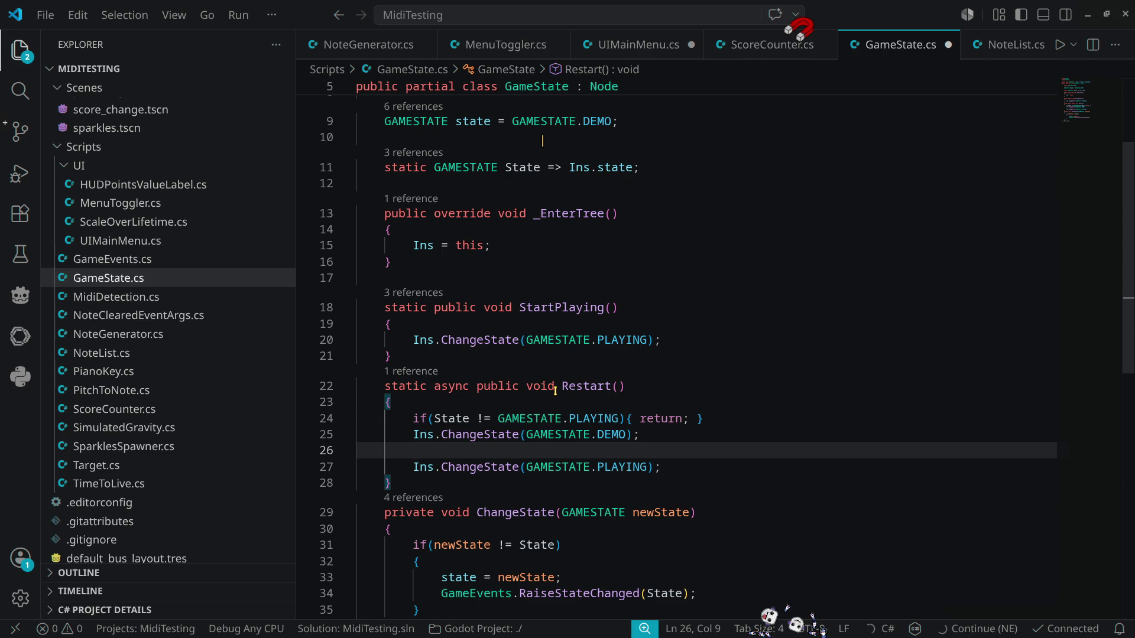
type("await Task")
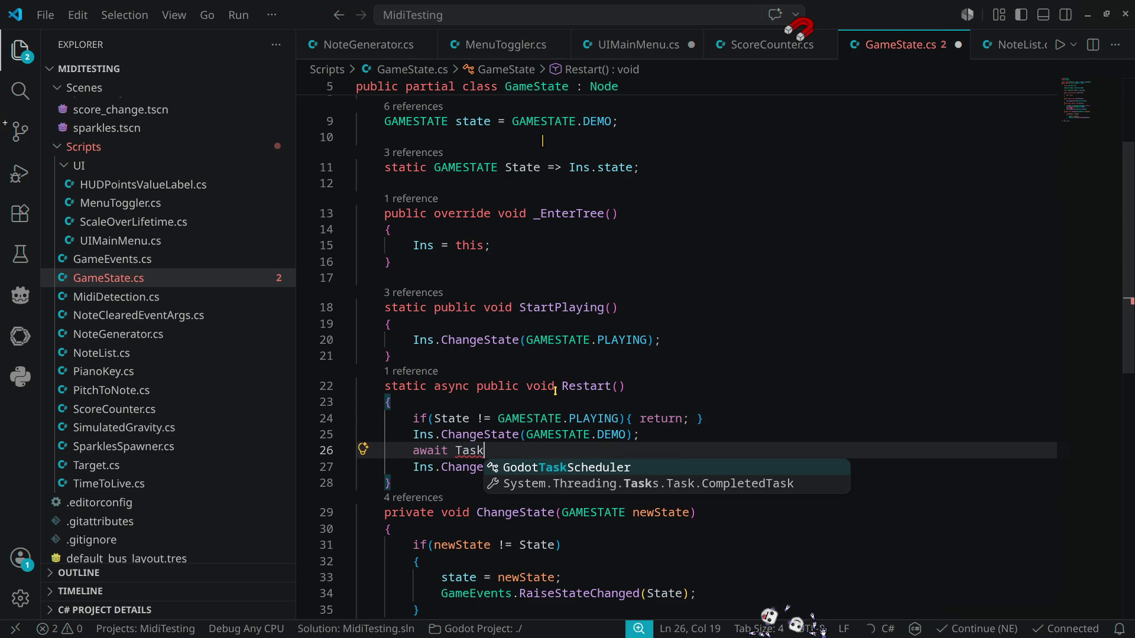
key("ctrl+period")
key("Return")
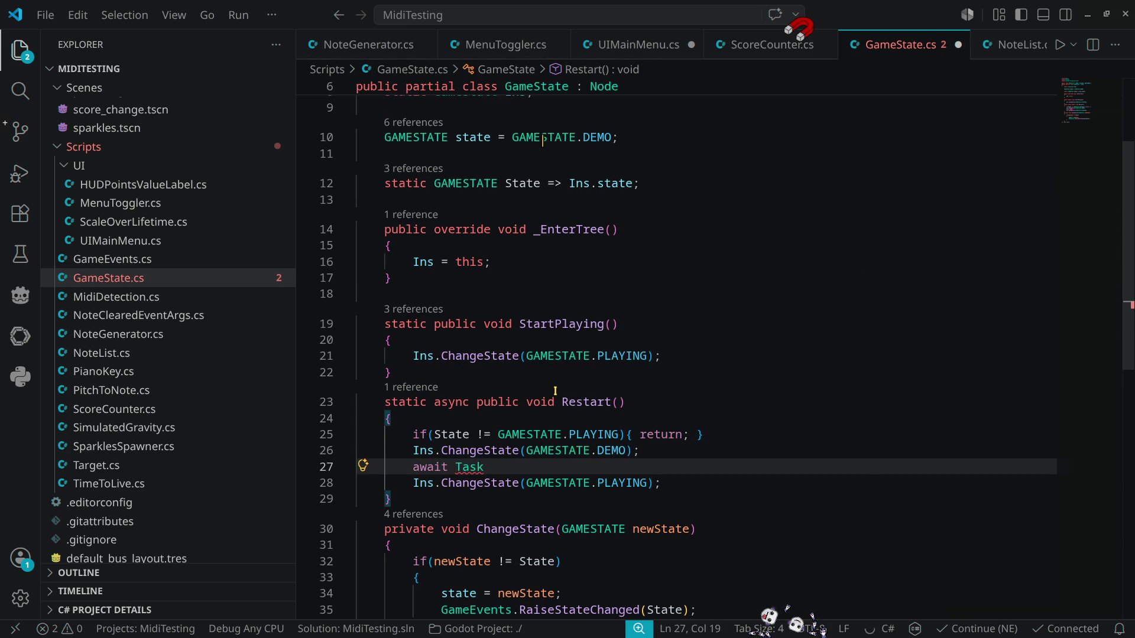
type(".Delay")
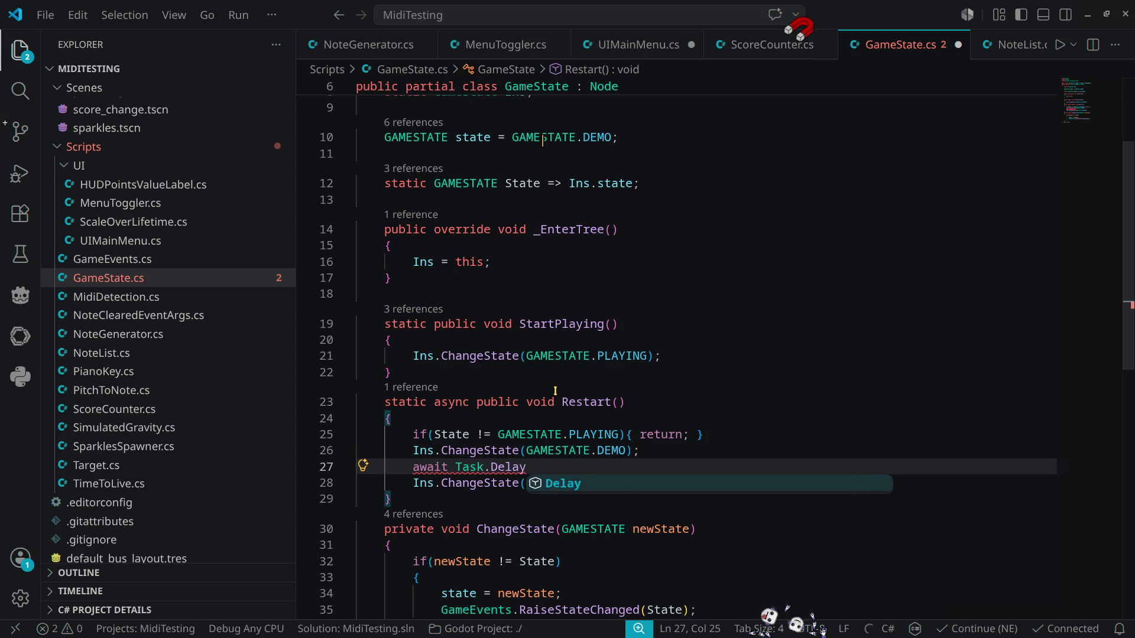
type("(50)")
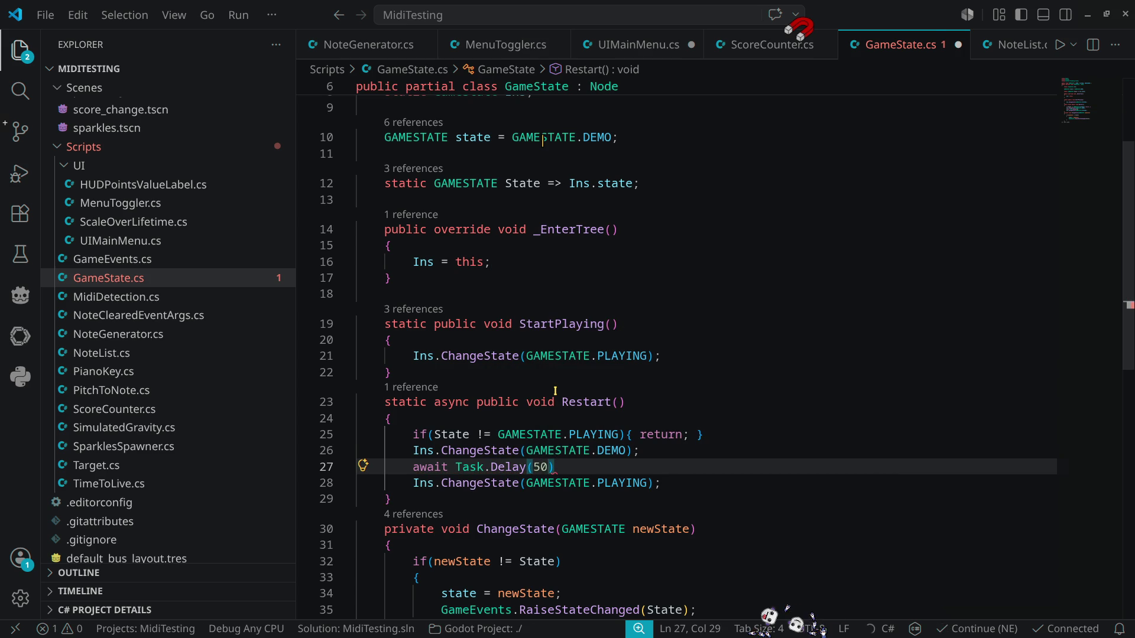
type(";")
key("Down")
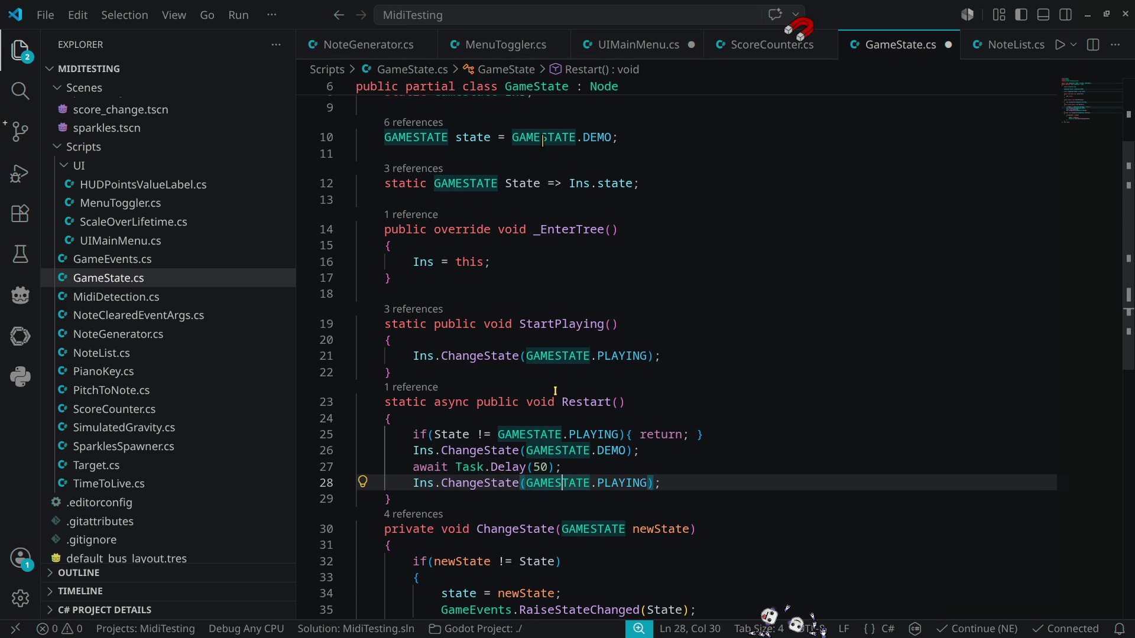
Step: Save GameState.cs and UIMainMenu.cs, then return to the Godot editor
key("ctrl+s")
left_click(639, 44)
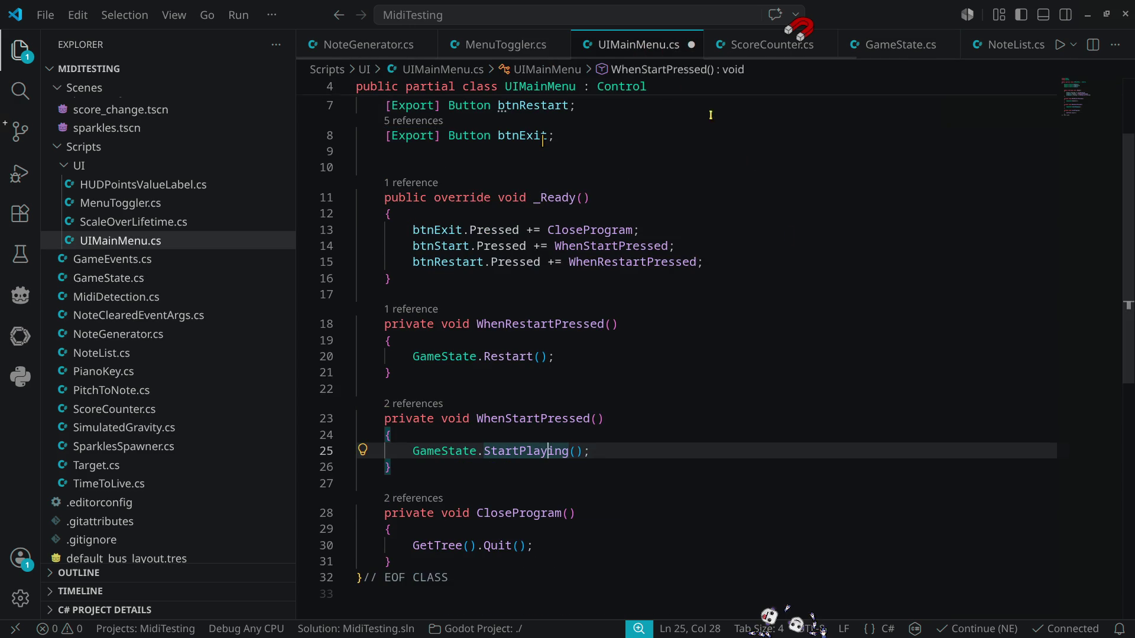
key("ctrl+s")
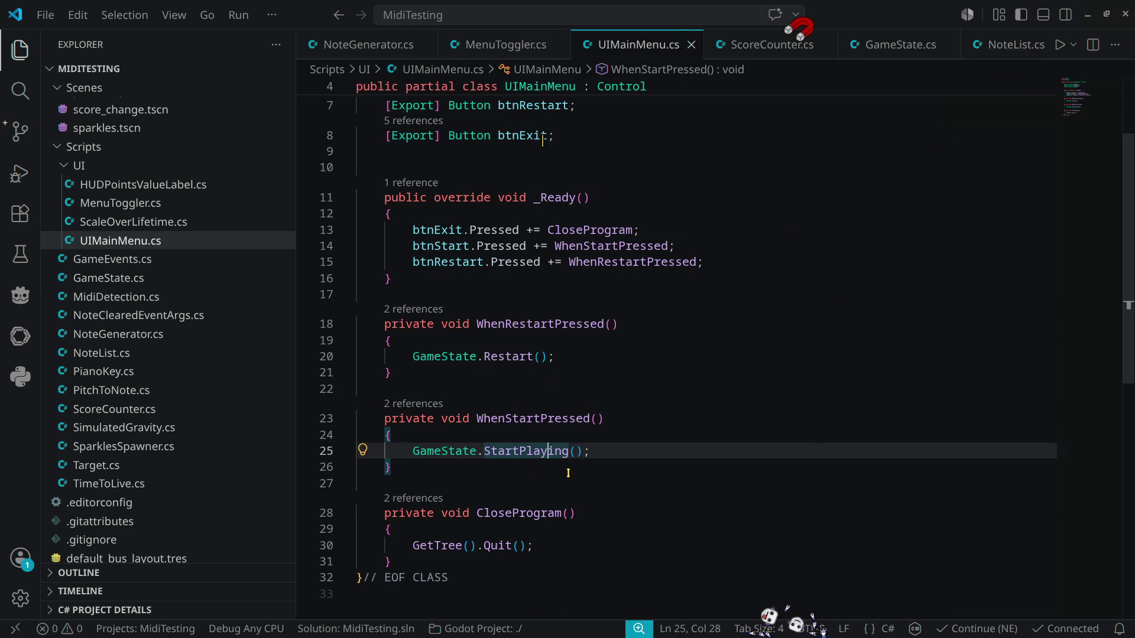
left_click(577, 323)
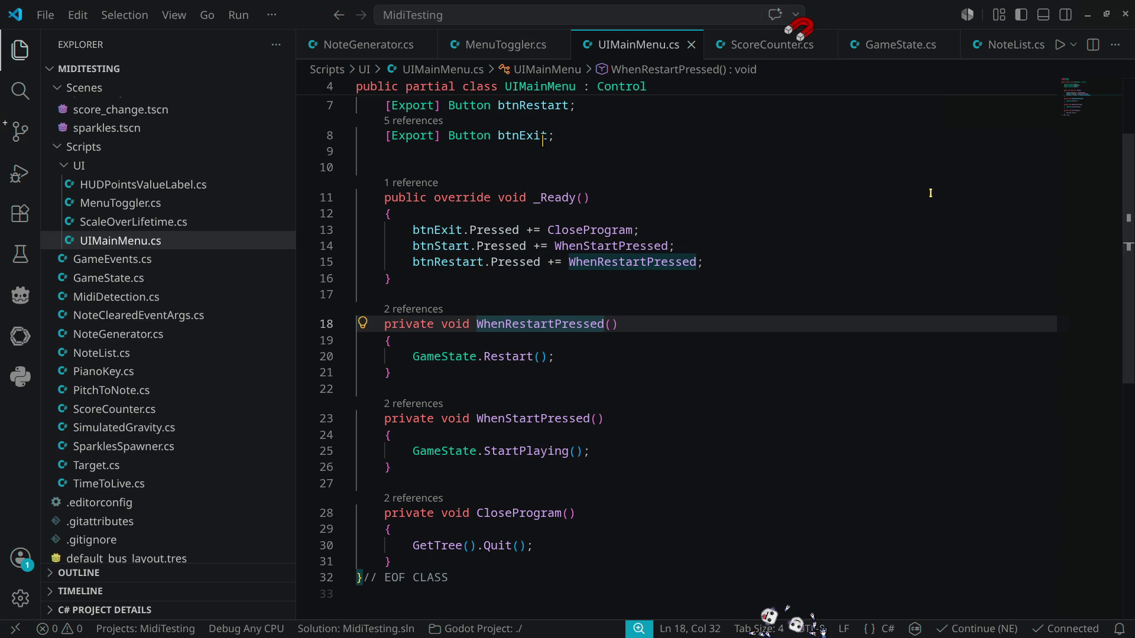
left_click(1087, 14)
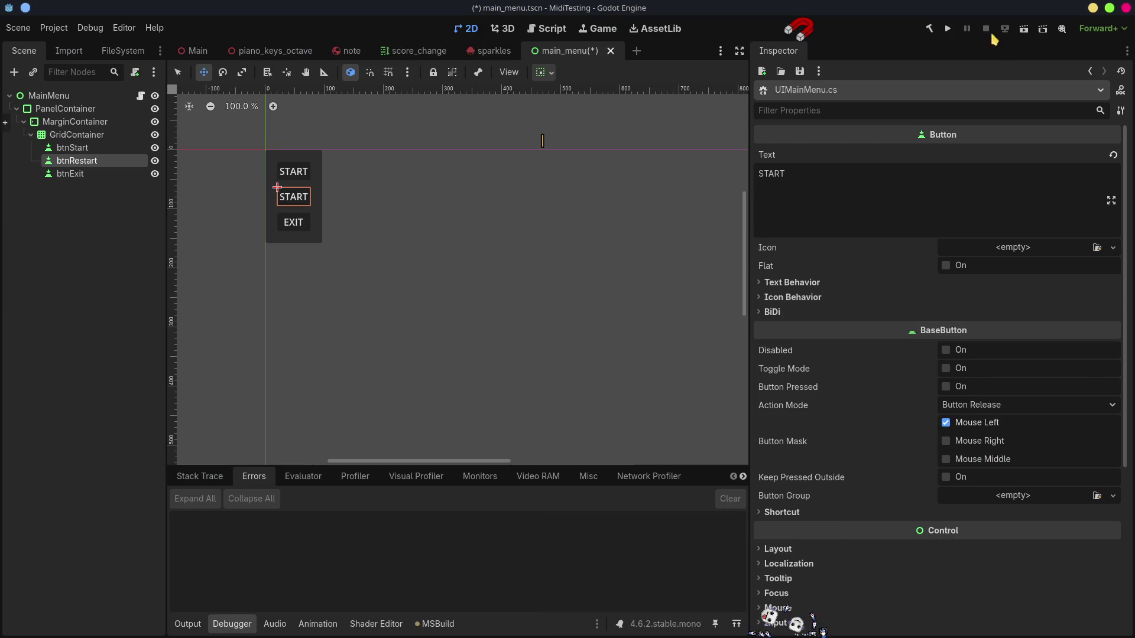
Step: Build the .NET project and relabel the second button RESTART, saving the main menu scene
left_click(929, 28)
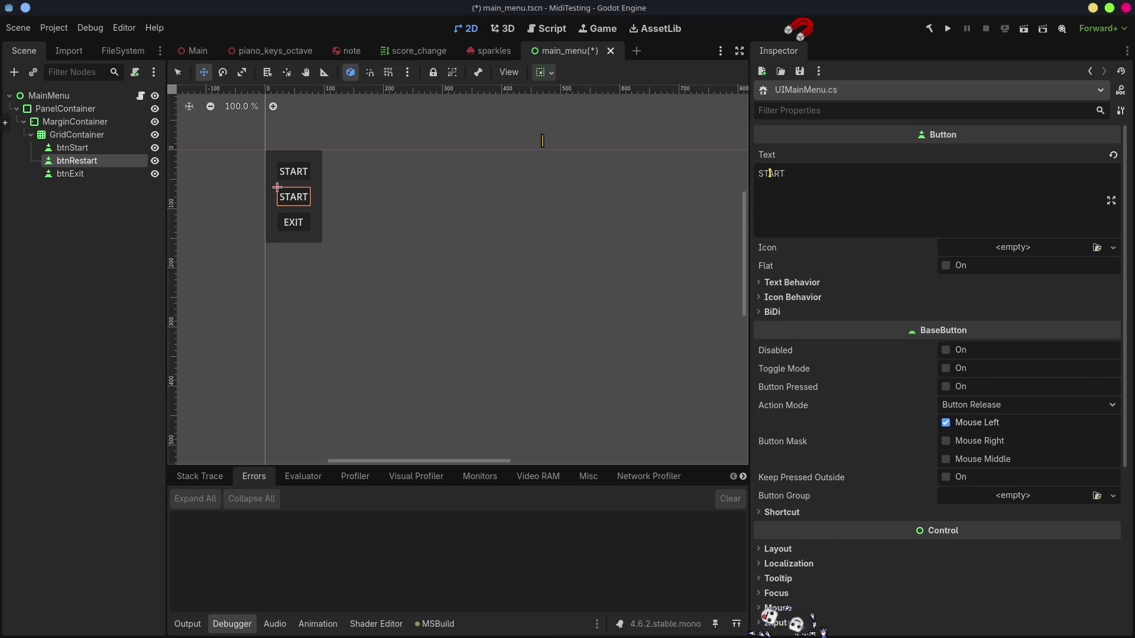
left_click(760, 170)
type("RE")
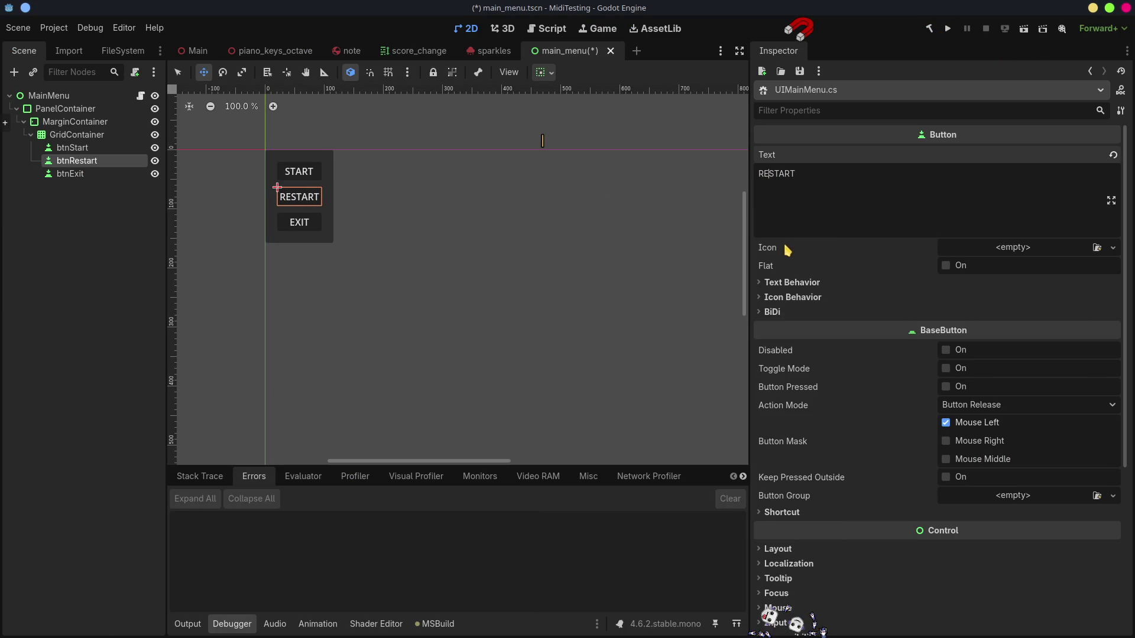
key("ctrl+s")
Step: Assign btnRestart to MainMenu's Btn Restart property, save, and test-run the game
left_click(51, 96)
left_click_drag(71, 162, 1016, 172)
key("ctrl+s")
left_click(948, 30)
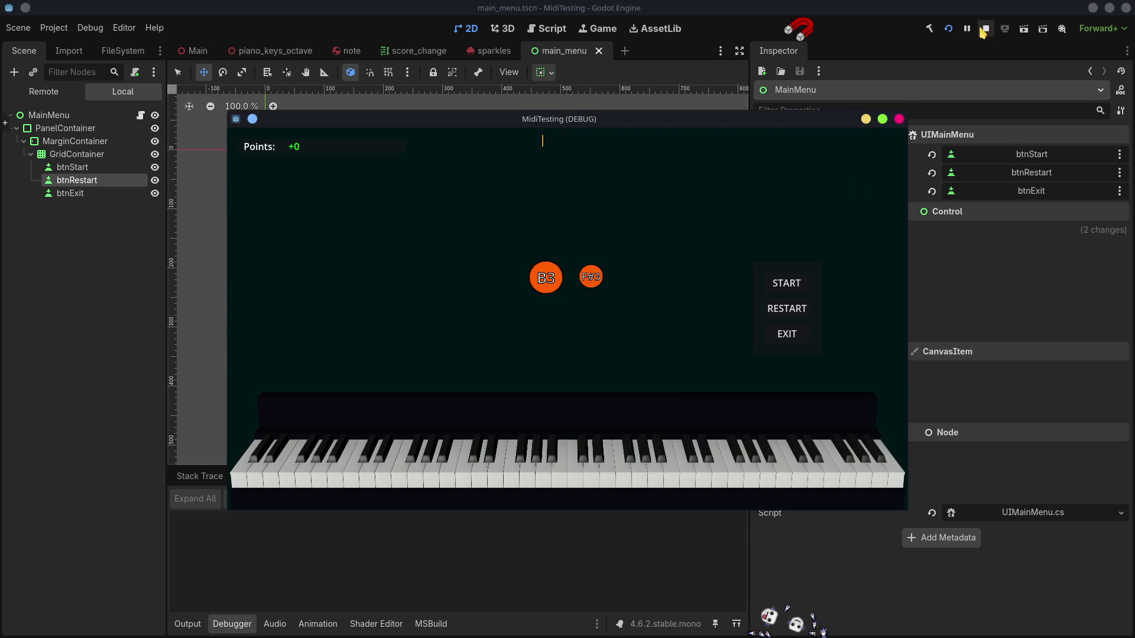
left_click(986, 28)
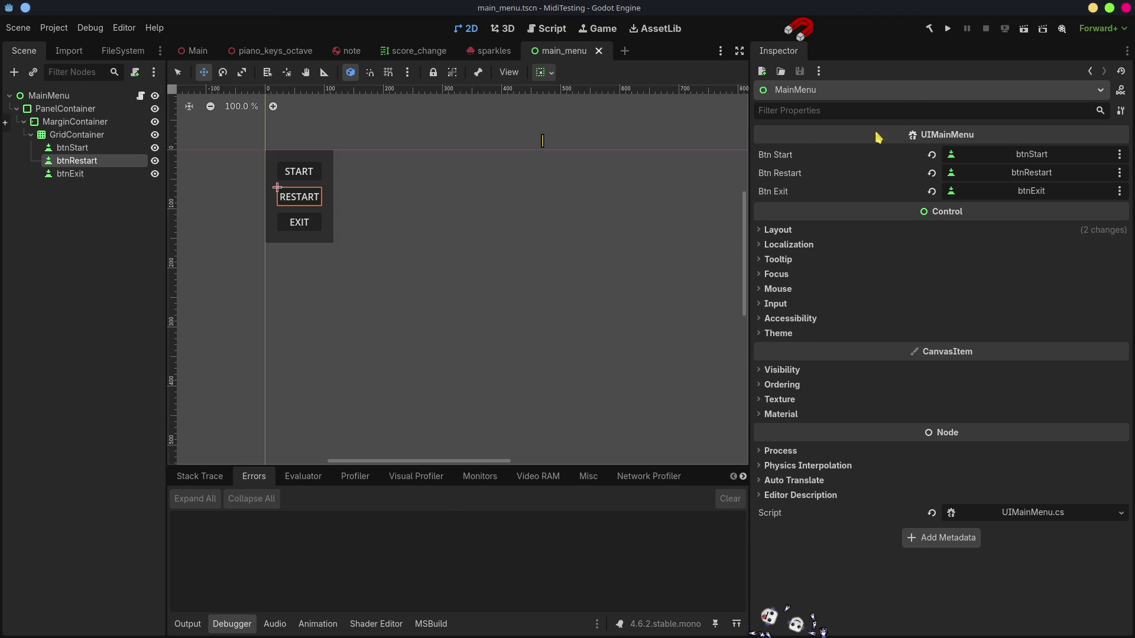
key("alt+Tab")
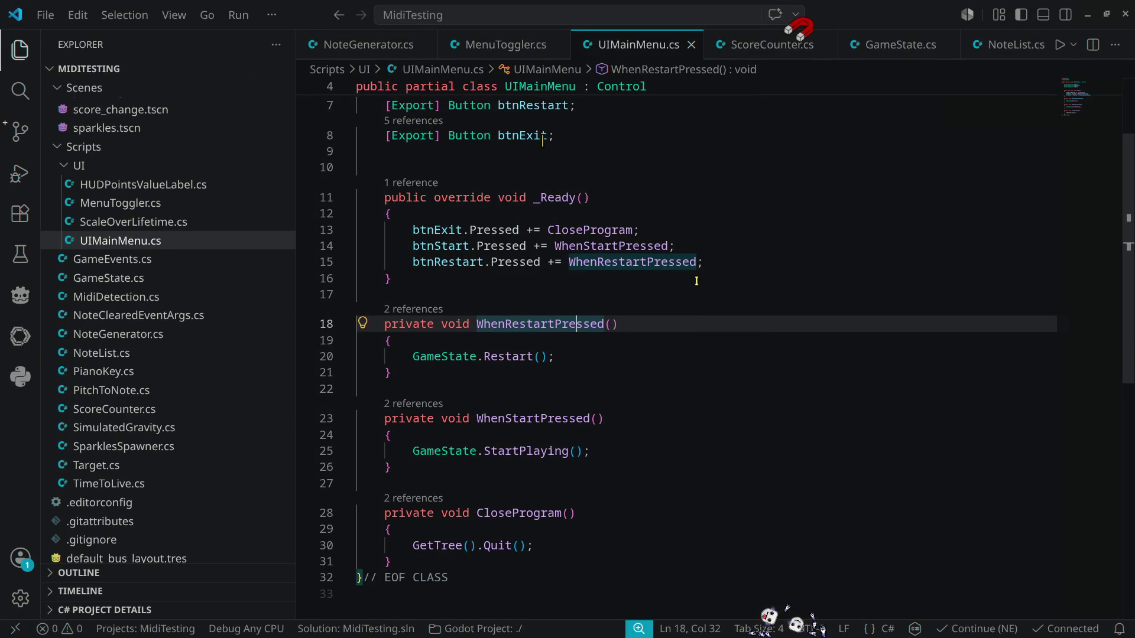
Step: At the top of _Ready, add GameEvents.OnGameStateChanged += WhenGameStateChanged
scroll(576, 324, "up", 3)
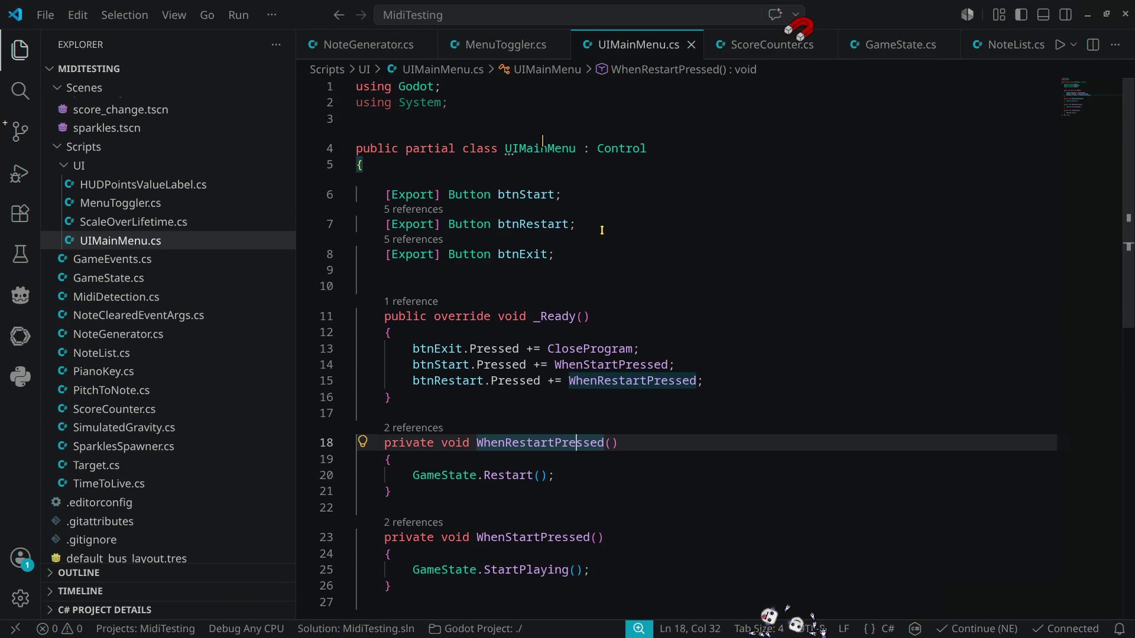
left_click(519, 333)
key("Return")
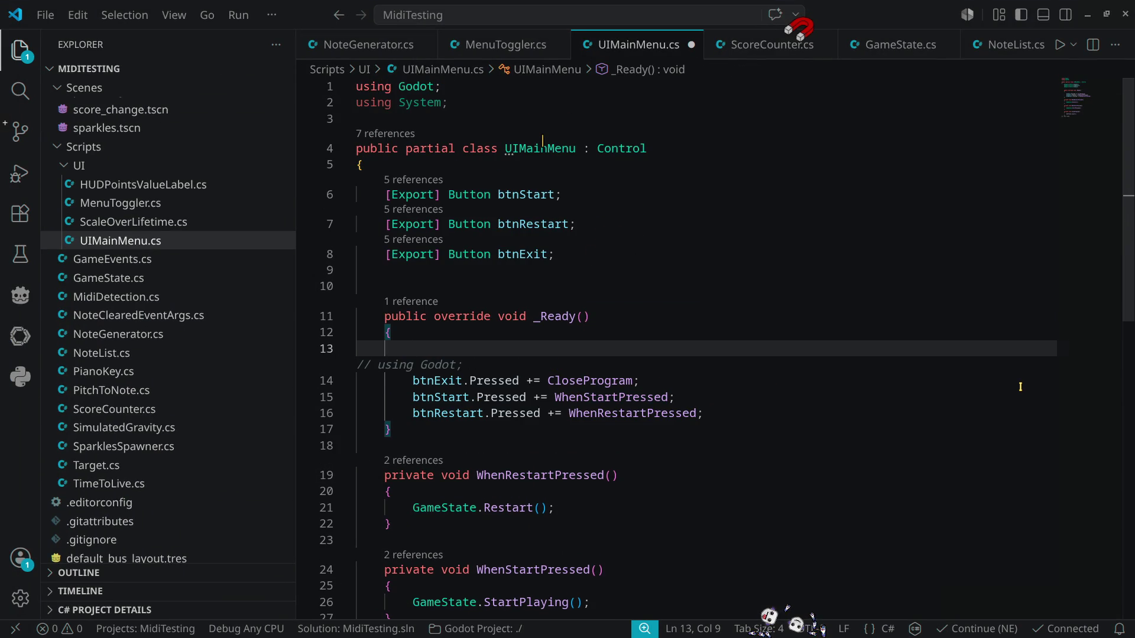
type("GAME")
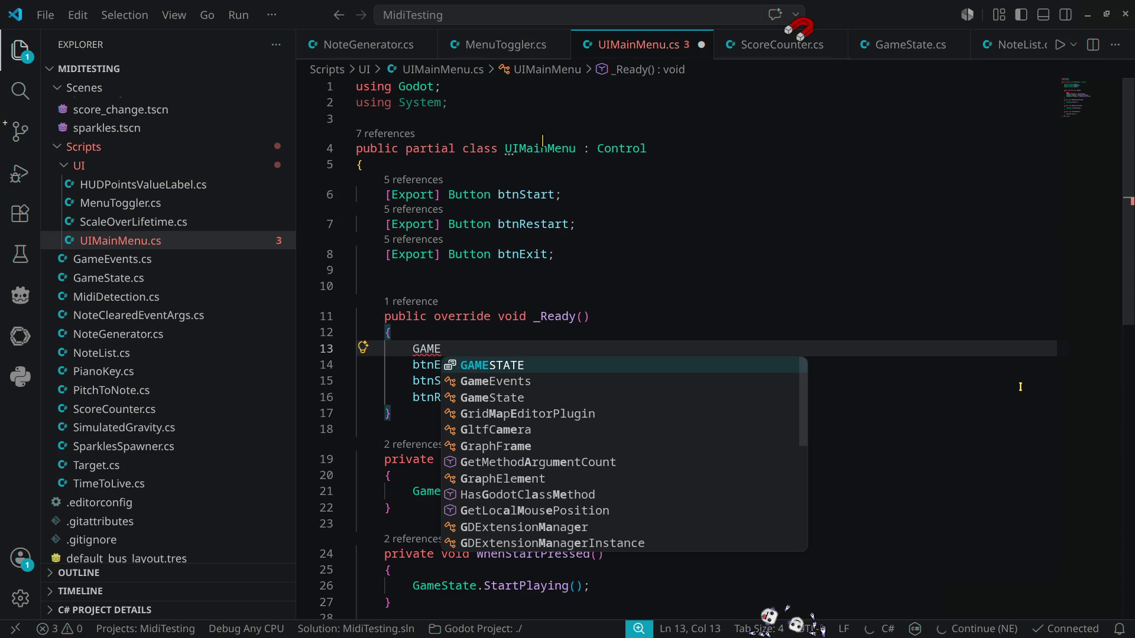
key("Down")
key("Return")
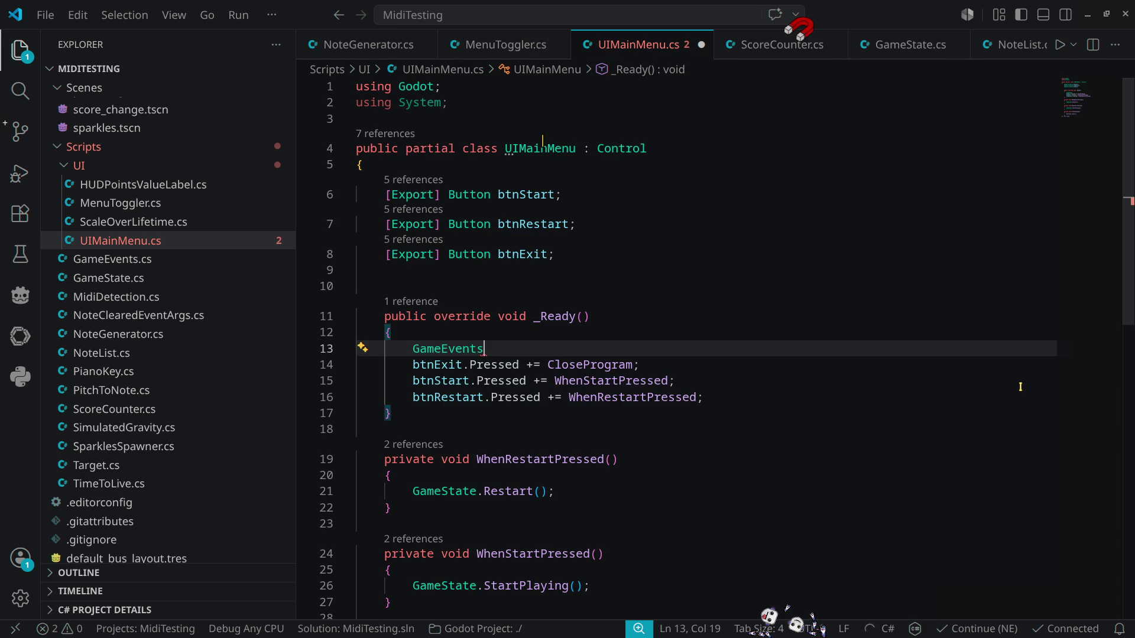
type(".ON")
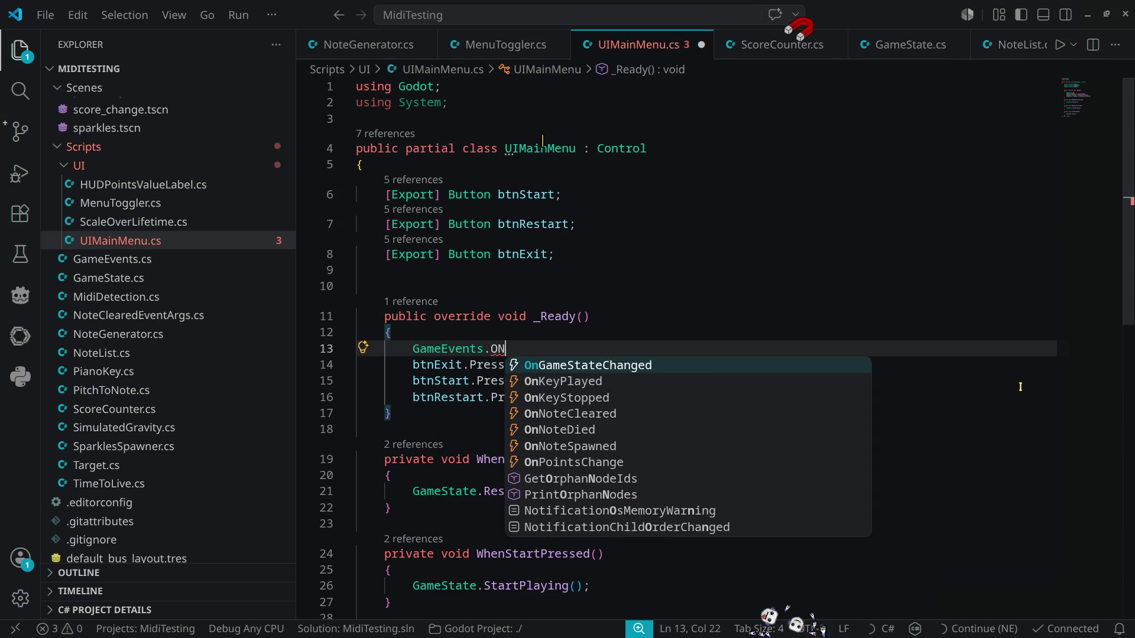
key("Return")
type("+")
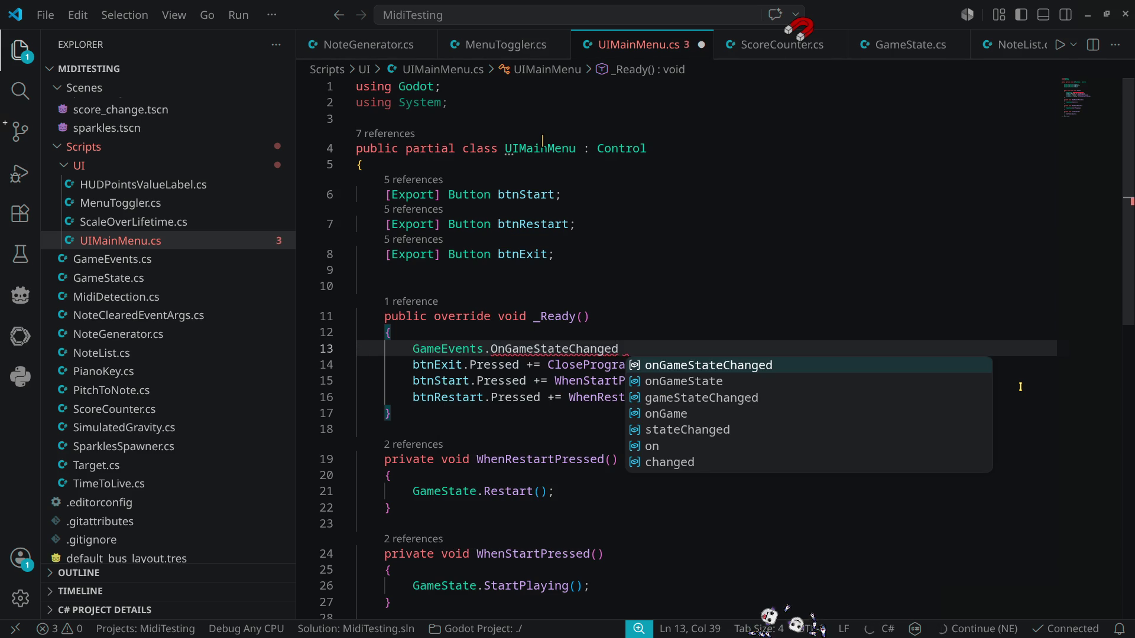
type("= Wh")
type("en")
key("Escape")
type("GameStateChange;")
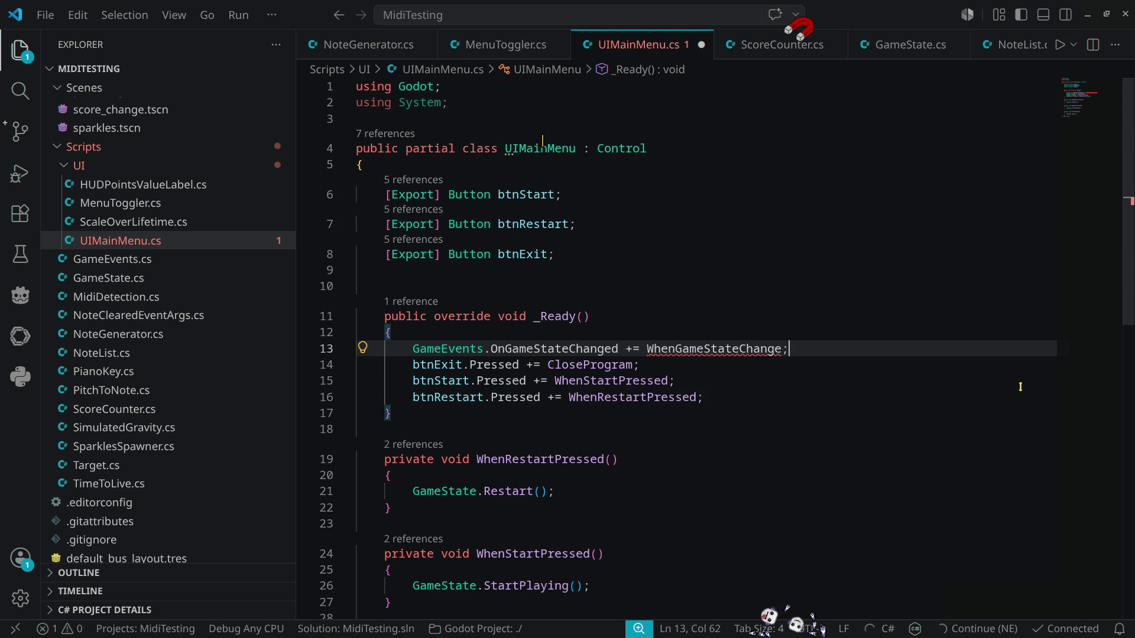
type("d")
Step: Generate the missing WhenGameStateChanged handler method with a Quick Fix
key("ctrl+period")
key("Return")
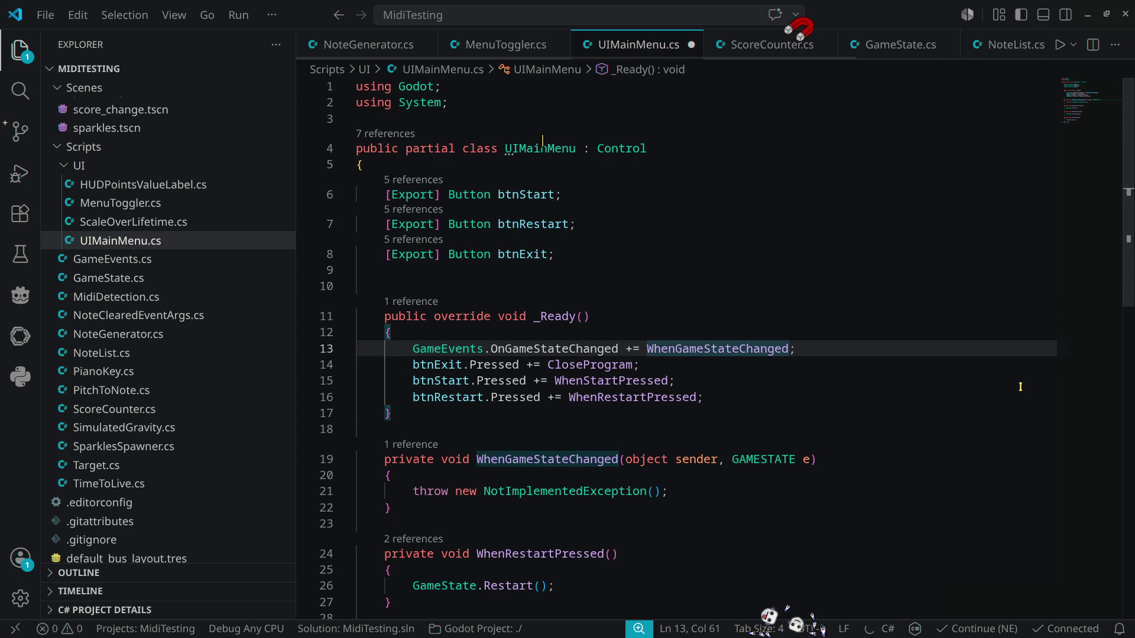
scroll(627, 268, "down", 5)
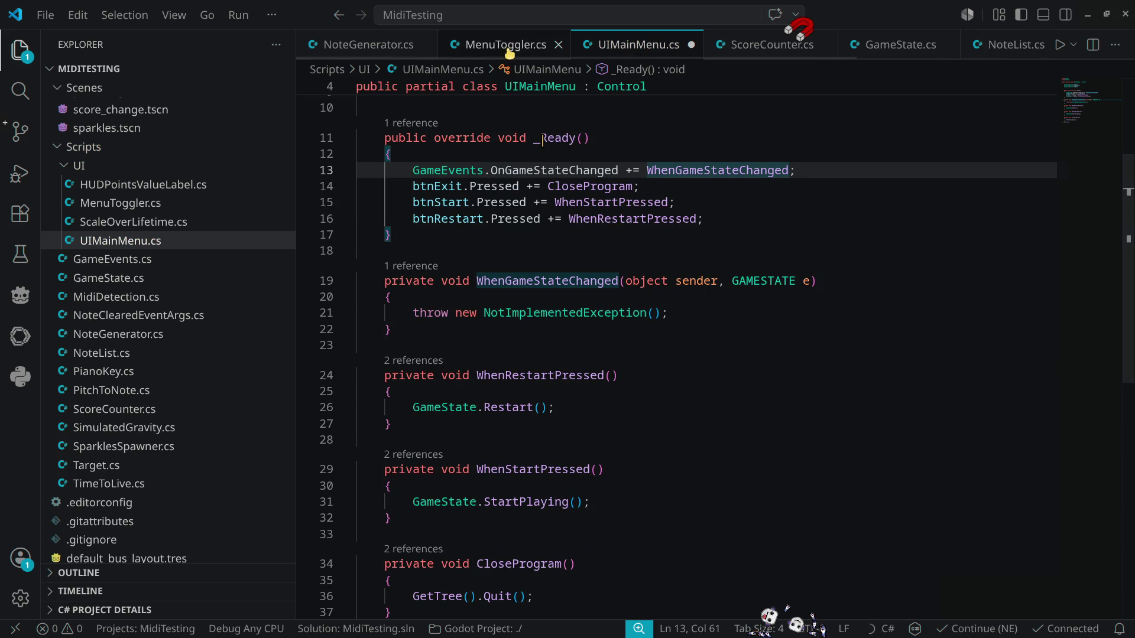
Step: Review the NoteGenerator, ScoreCounter, NoteList and GameState scripts for their state handling
left_click(364, 47)
scroll(527, 278, "up", 8)
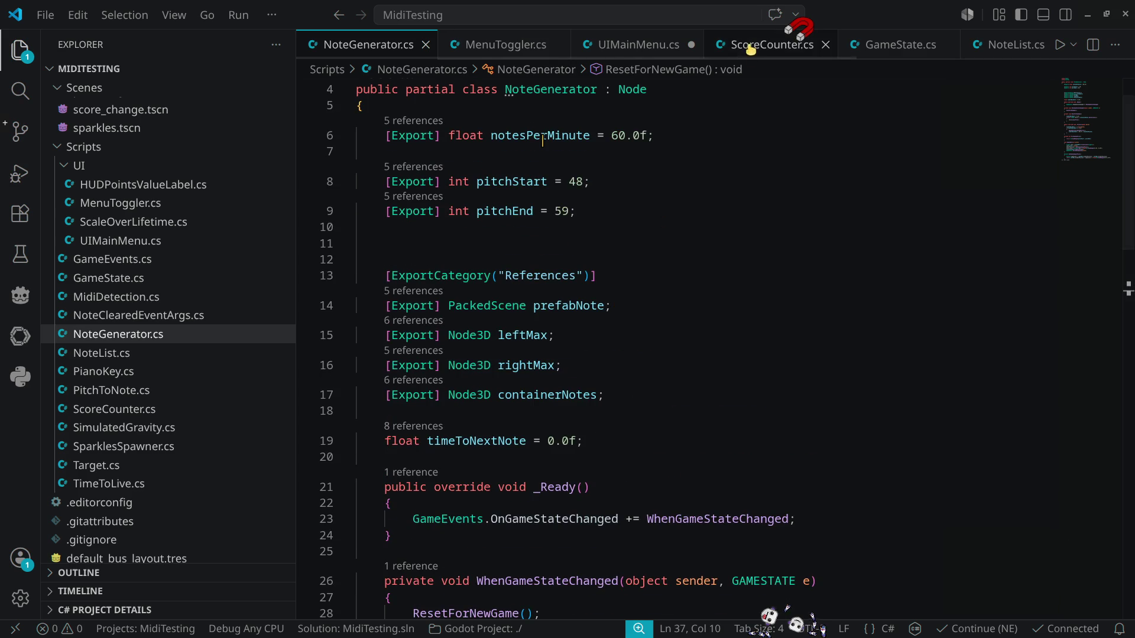
left_click(769, 45)
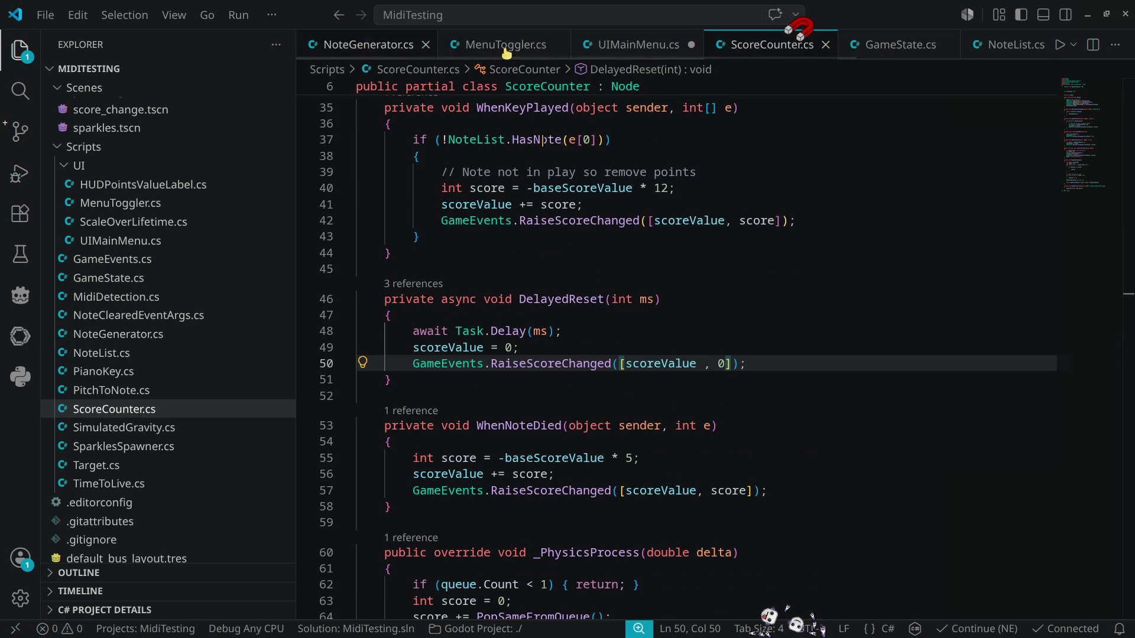
left_click(1003, 45)
scroll(964, 229, "up", 4)
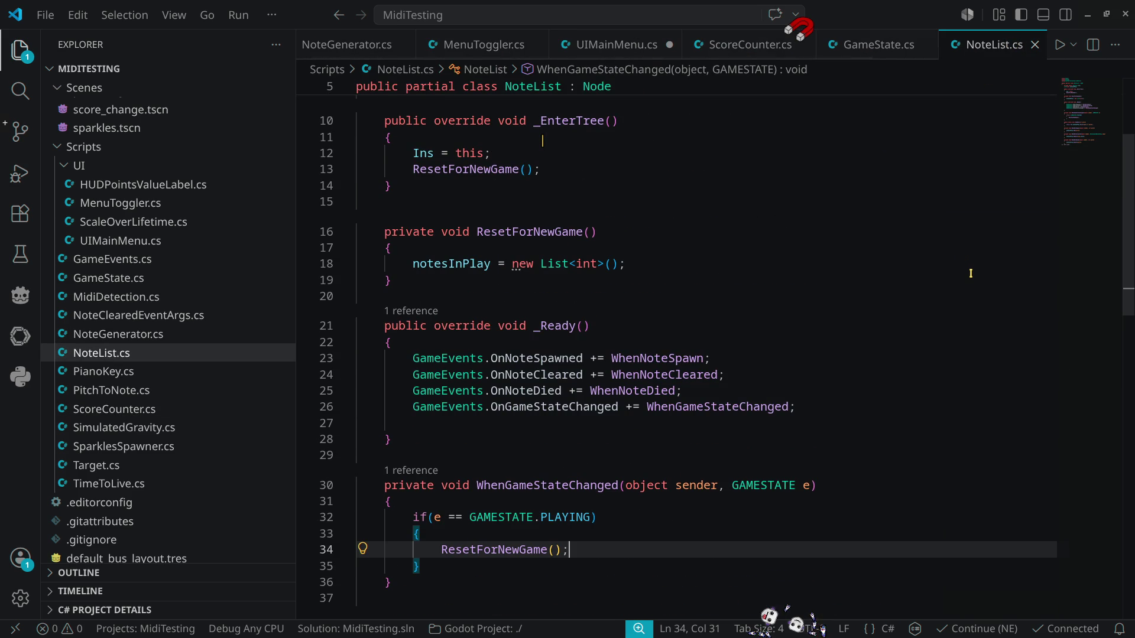
scroll(971, 273, "down", 10)
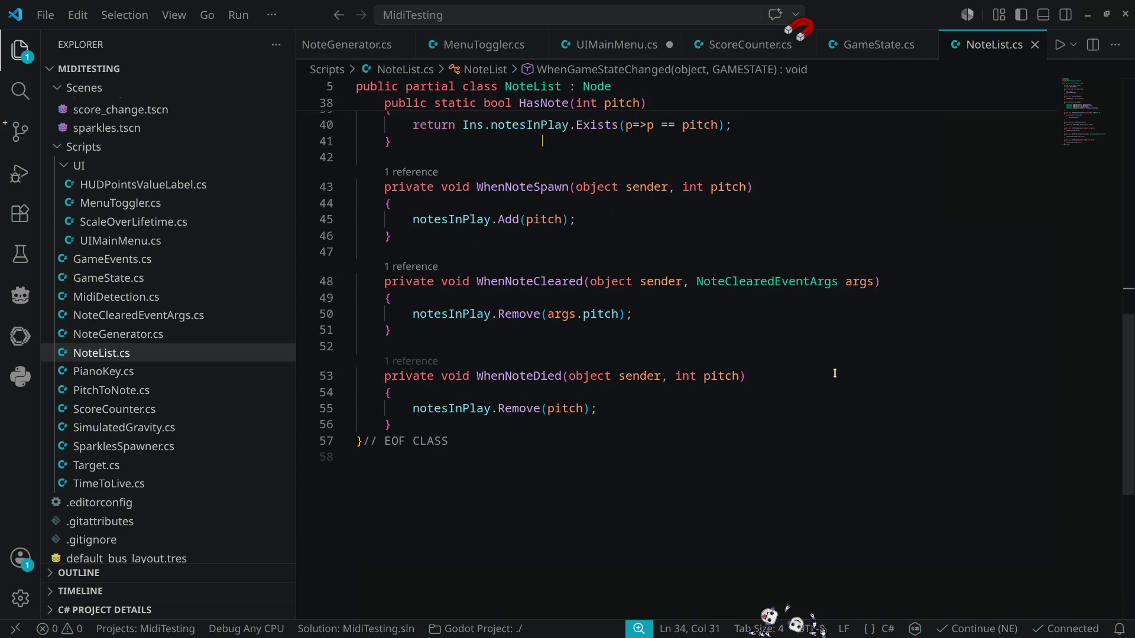
left_click(897, 50)
scroll(838, 355, "down", 5)
scroll(840, 360, "up", 7)
Step: Copy MenuToggler.cs's WhenGameStateChanged switch method and return to UIMainMenu.cs
left_click(482, 45)
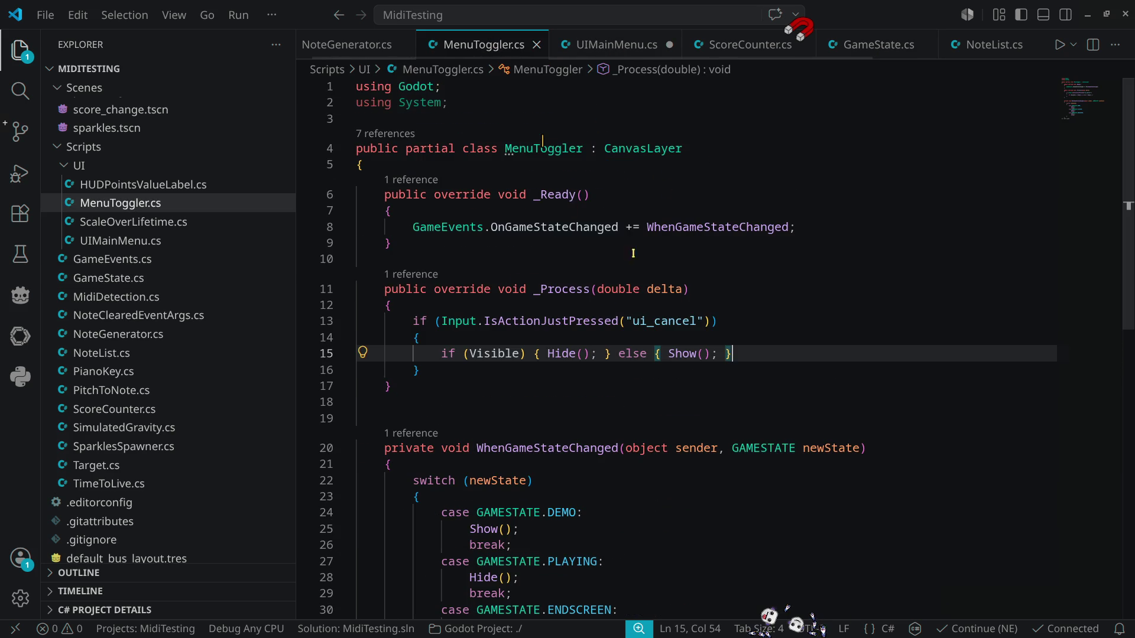
scroll(645, 347, "down", 4)
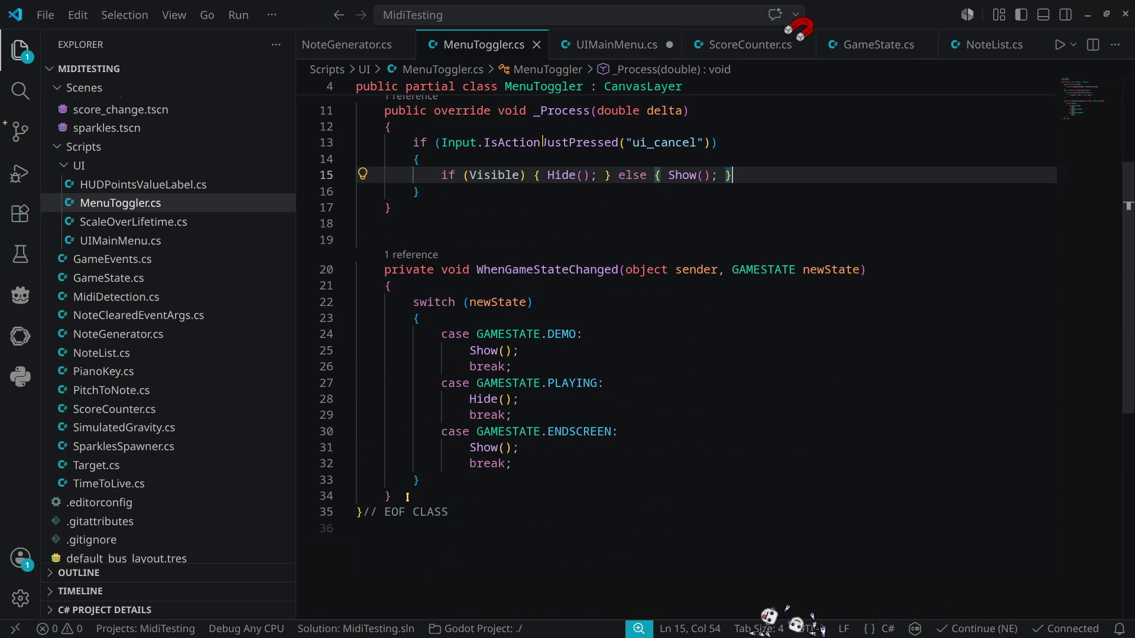
left_click_drag(395, 497, 357, 270)
key("ctrl+c")
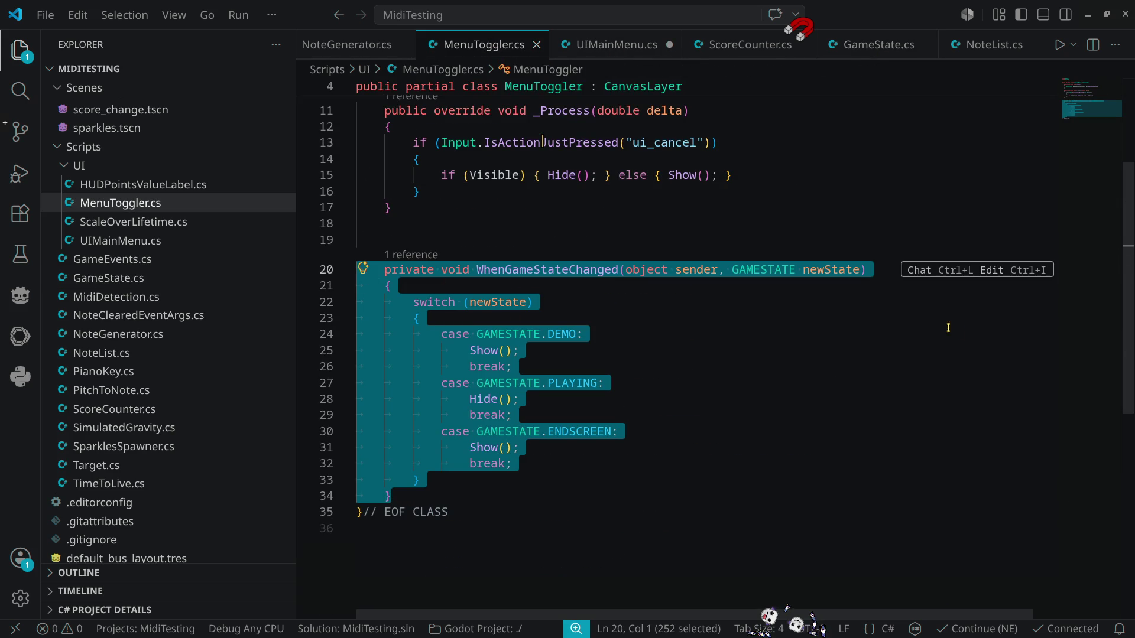
left_click(616, 45)
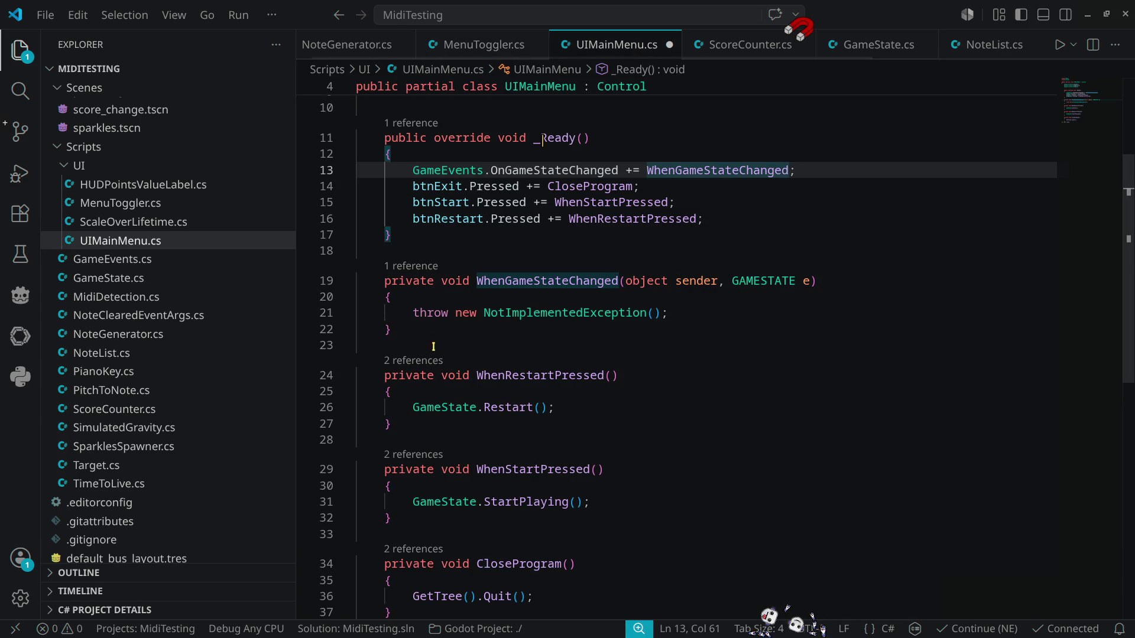
Step: Replace the generated WhenGameStateChanged stub with the copied switch handler and fix its indentation
left_click_drag(400, 327, 359, 278)
key("ctrl+v")
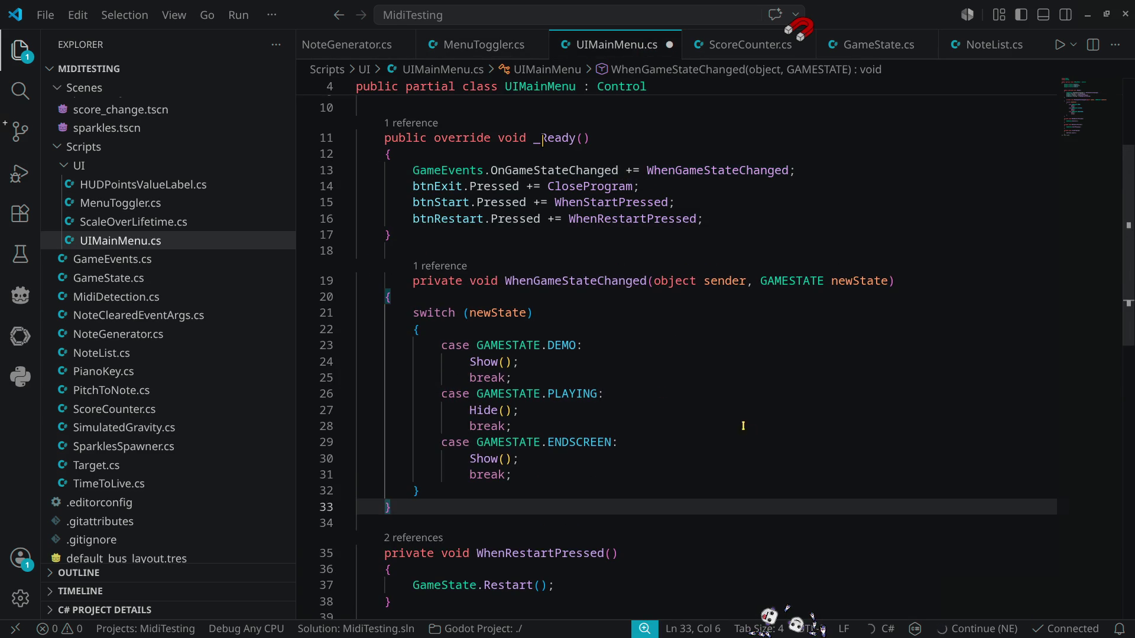
left_click(414, 285)
key("shift+Tab")
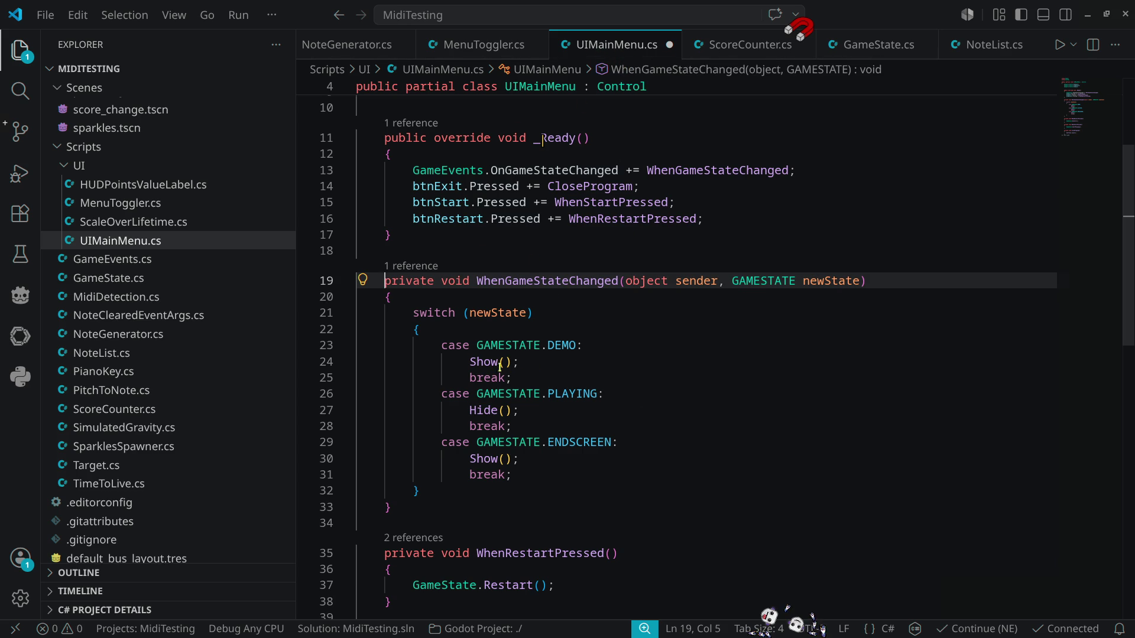
Step: In the DEMO case, call btnStart.Show() and btnRestart.Hide()
mouse_move(472, 362)
left_click(469, 362)
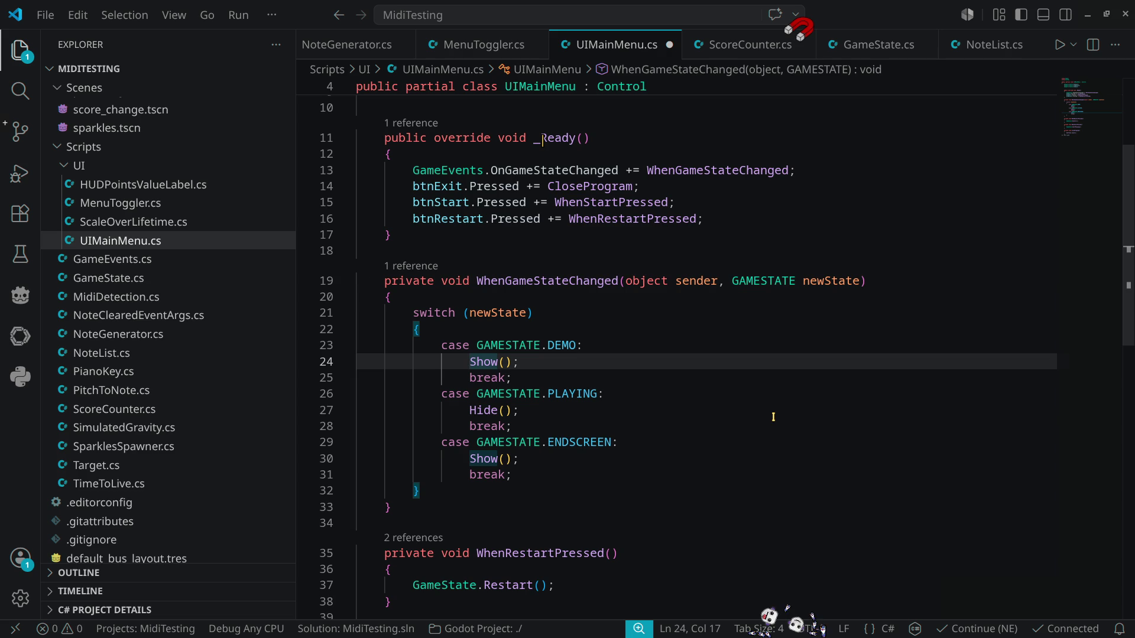
type("btnpla")
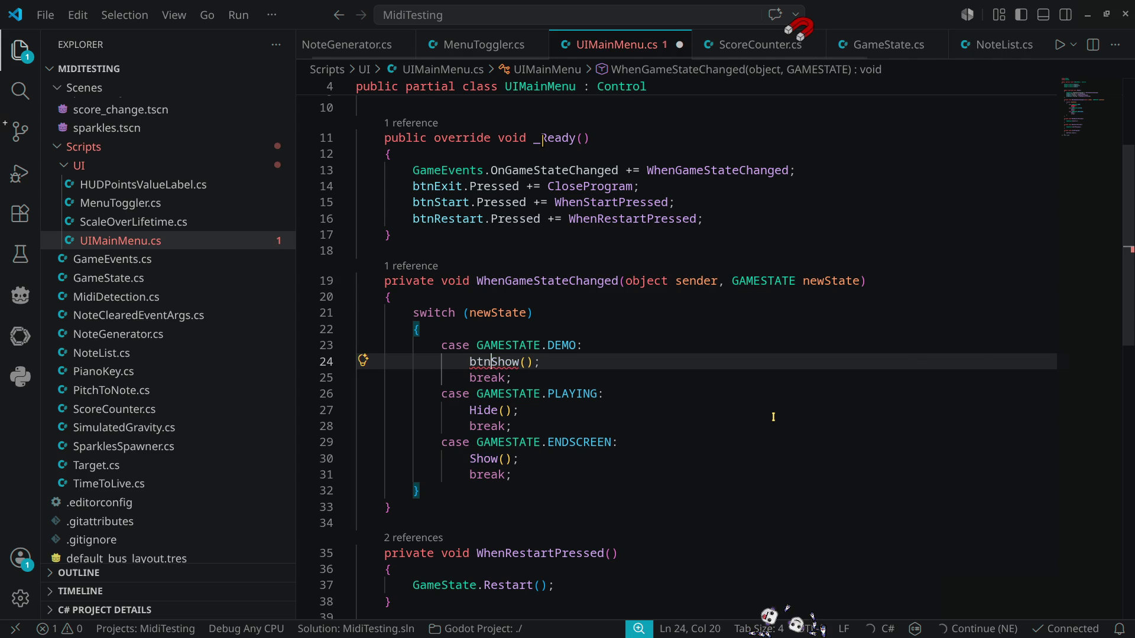
key("BackSpace")
key("BackSpace")
key("BackSpace")
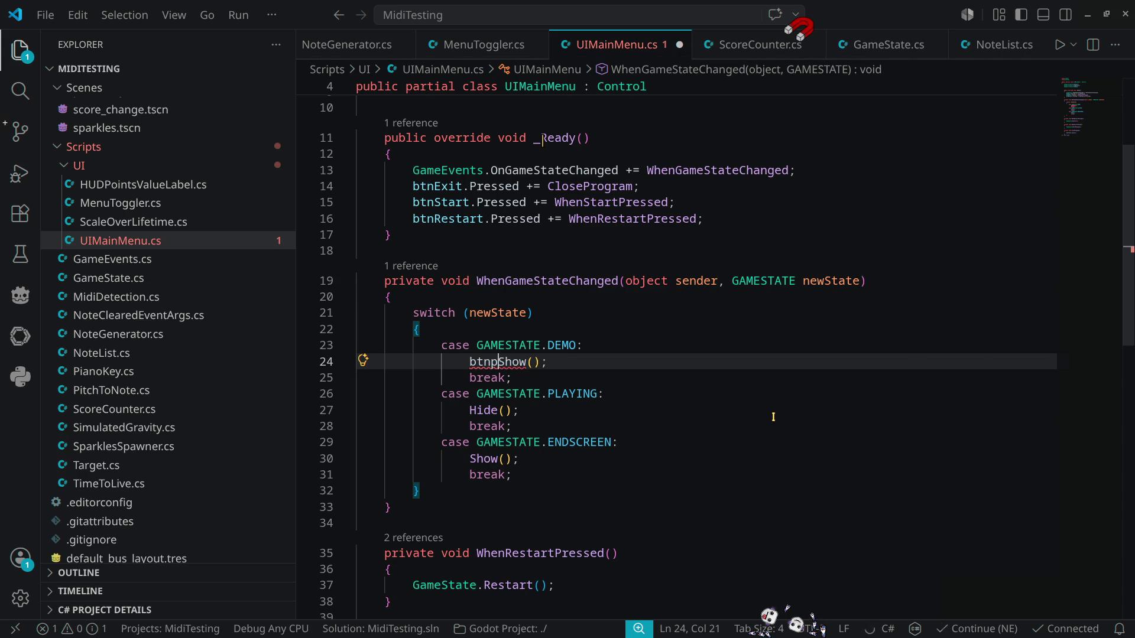
type("Start")
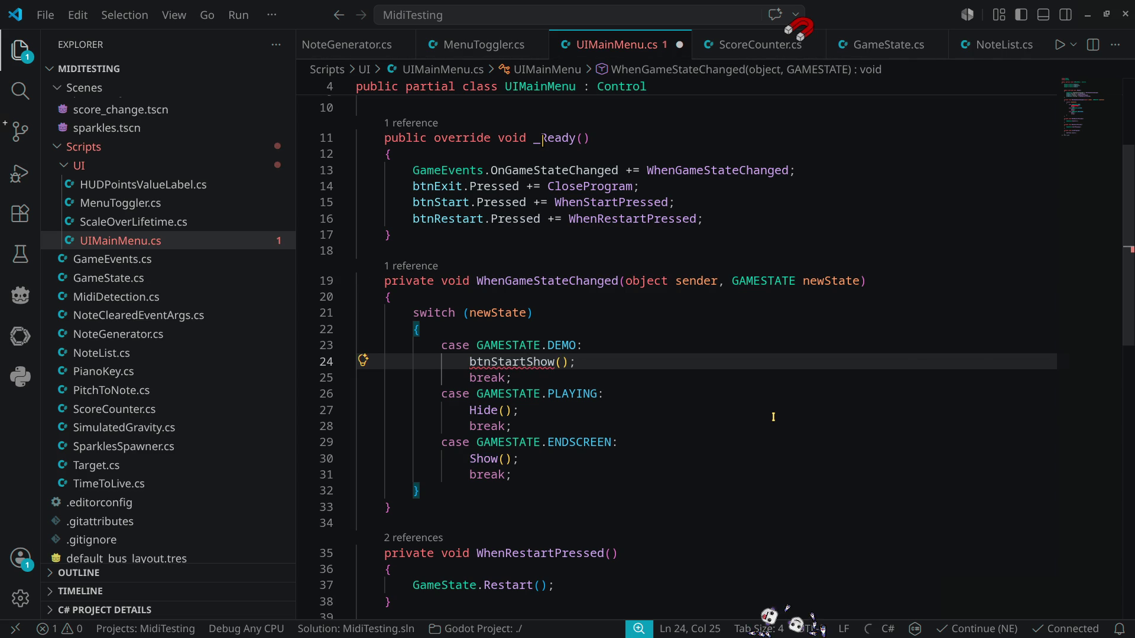
type(".")
key("Escape")
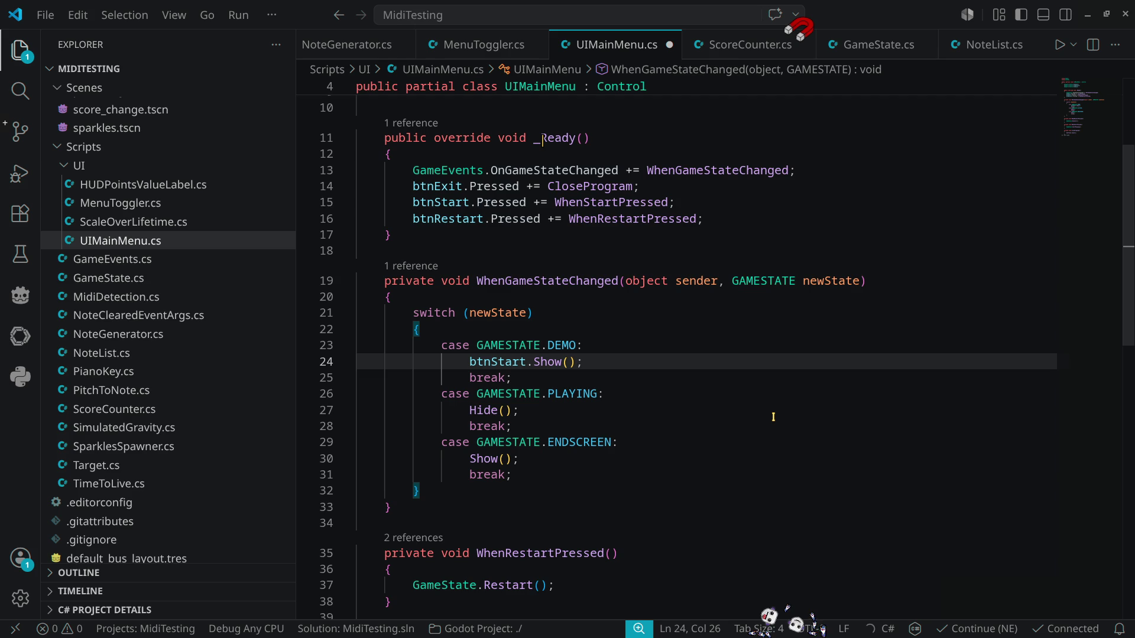
key("shift+alt+Down")
key("Left")
key("ctrl+shift+Left")
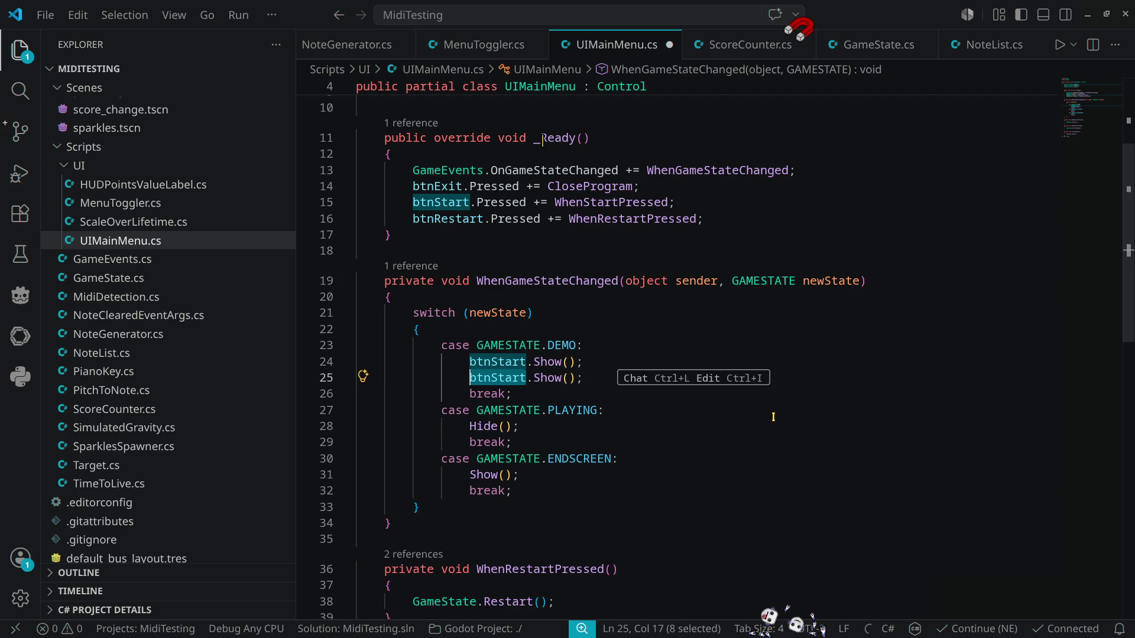
type("btnr")
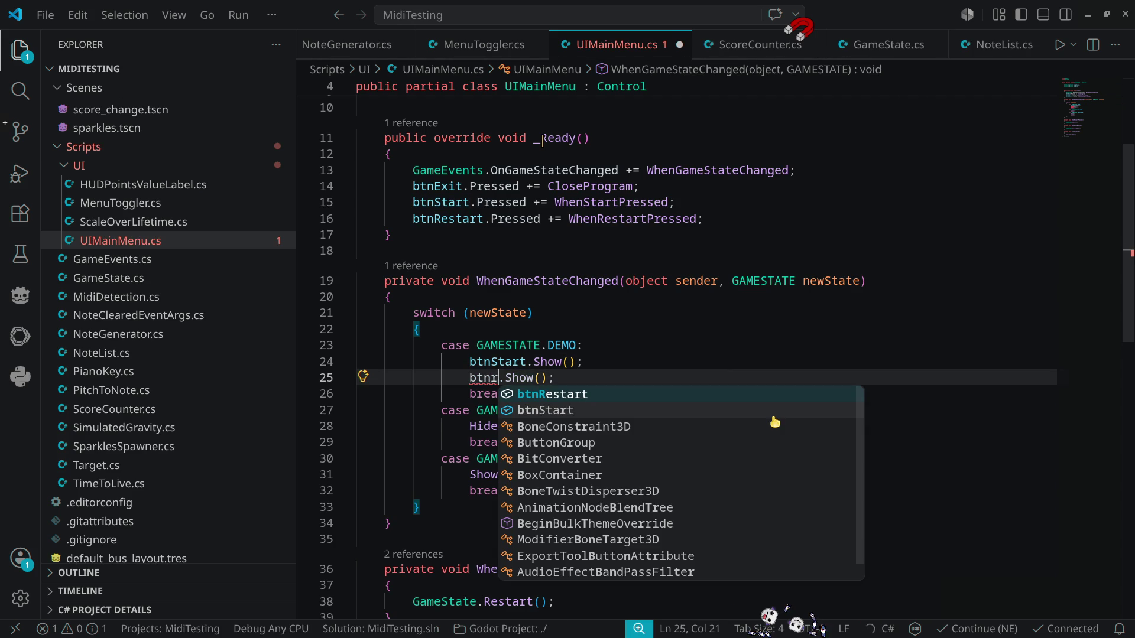
key("Tab")
key("Right")
key("ctrl+shift+Right")
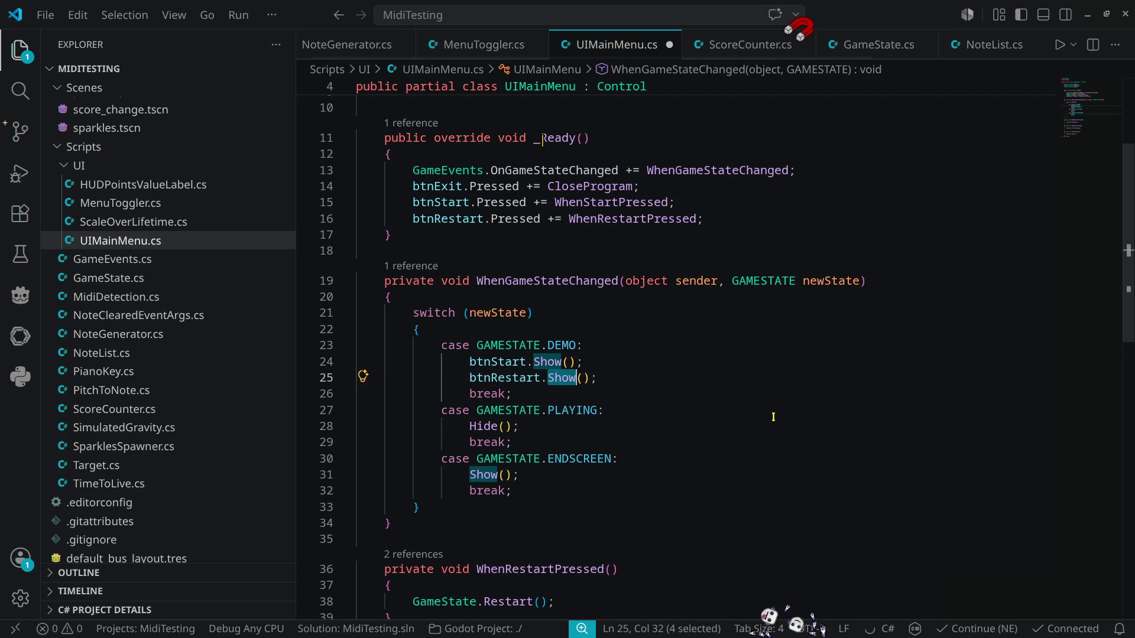
type("Hide")
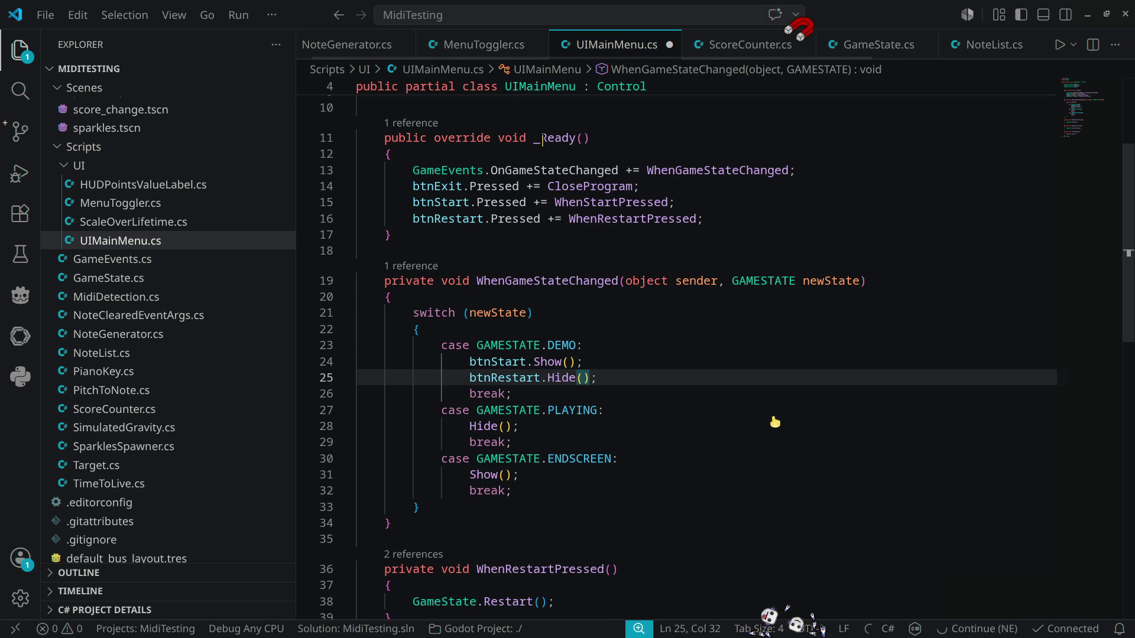
key("Escape")
key("Up")
key("Up")
key("Up")
Step: Copy the two button lines into the PLAYING and ENDSCREEN cases
mouse_move(601, 377)
left_mouse_down()
mouse_move(469, 377)
mouse_move(470, 361)
left_mouse_up()
left_click_drag(520, 426, 480, 426)
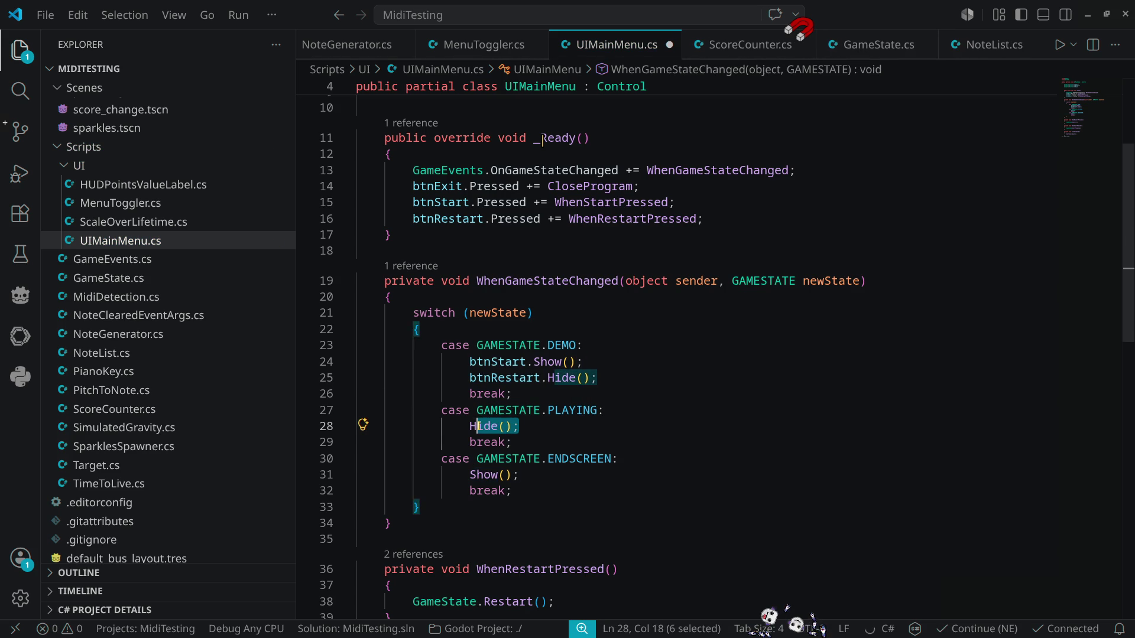
type("btnStart.Show();                 btnRestart.Hide();")
left_click_drag(518, 491, 469, 491)
type("btnStart.Show();                 btnRestart.Hide();")
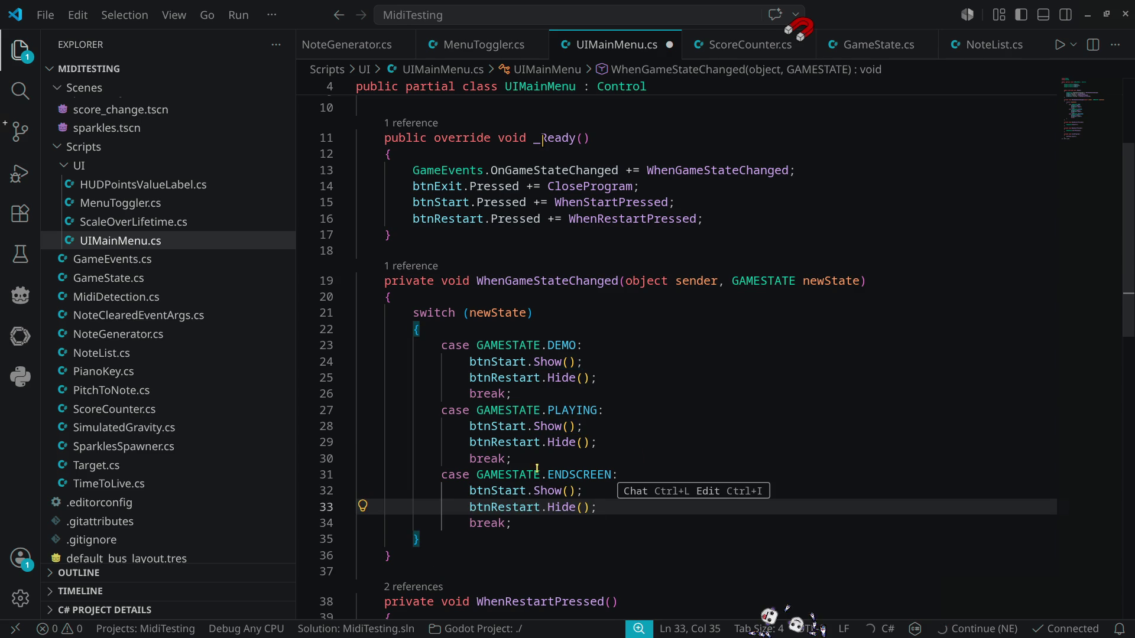
Step: In the PLAYING case, change the calls to btnStart.Hide() and btnRestart.Show()
double_click(549, 428)
type("Hide")
key("Escape")
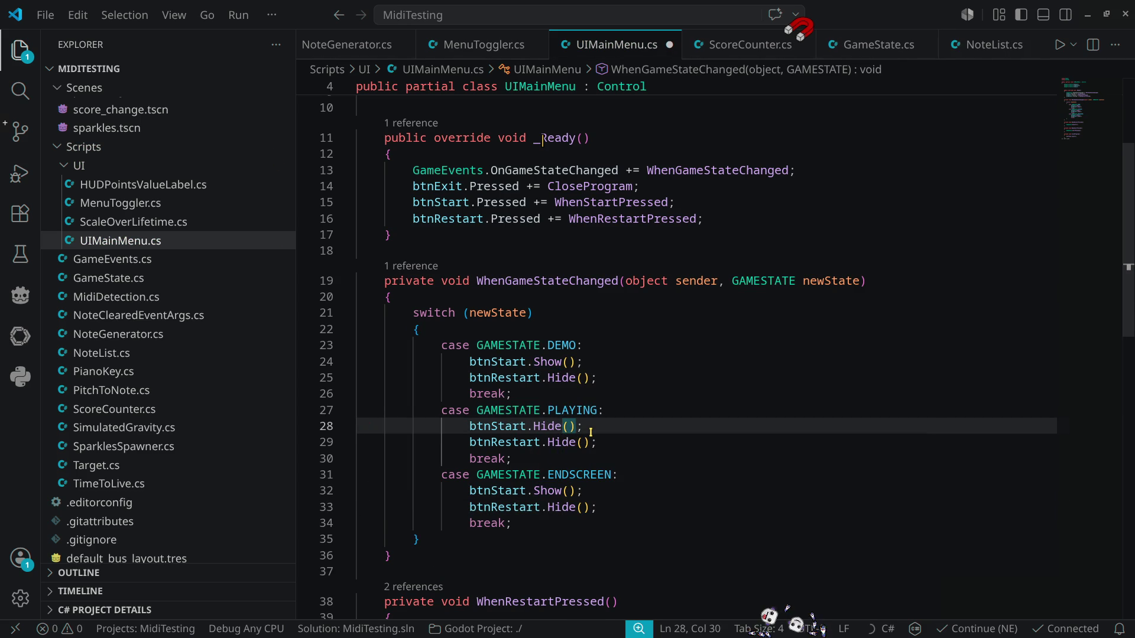
key("Down")
key("ctrl+d")
type("S")
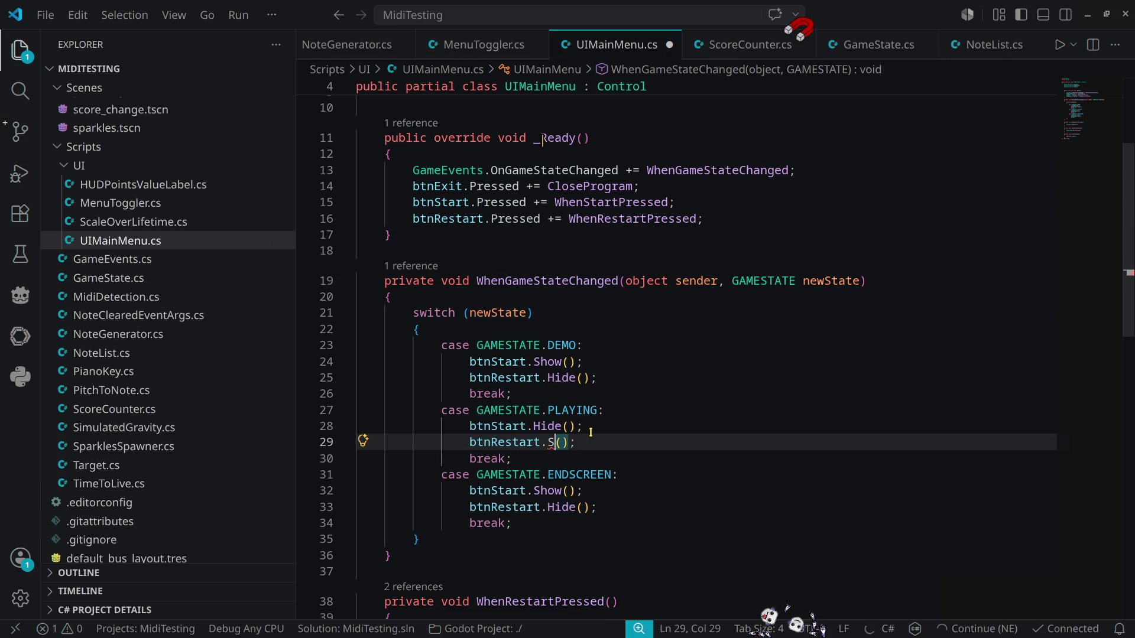
type("tart")
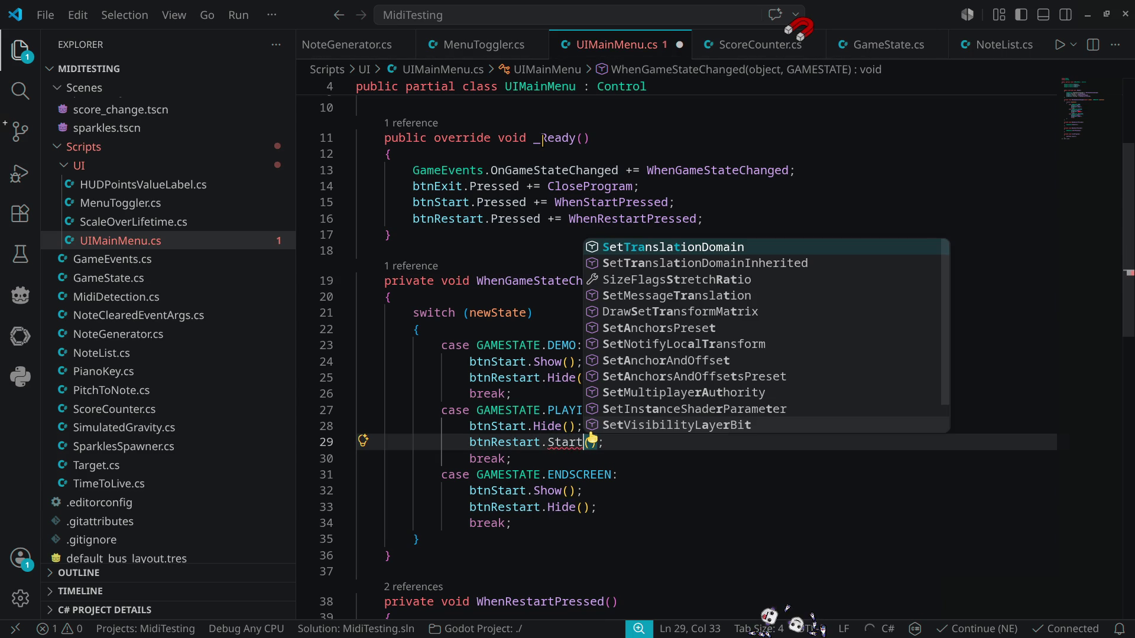
key("ctrl+shift+Left")
type("Show")
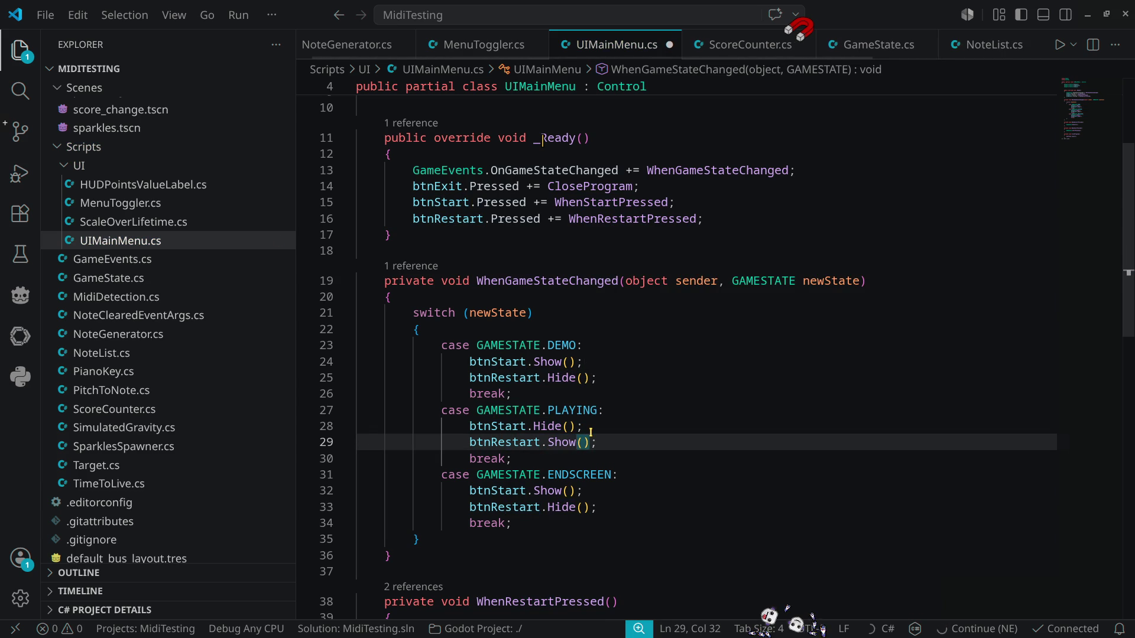
key("Escape")
Step: Change the ENDSCREEN case to btnStart.Hide() and btnRestart.Show(), then save
key("Down")
key("Down")
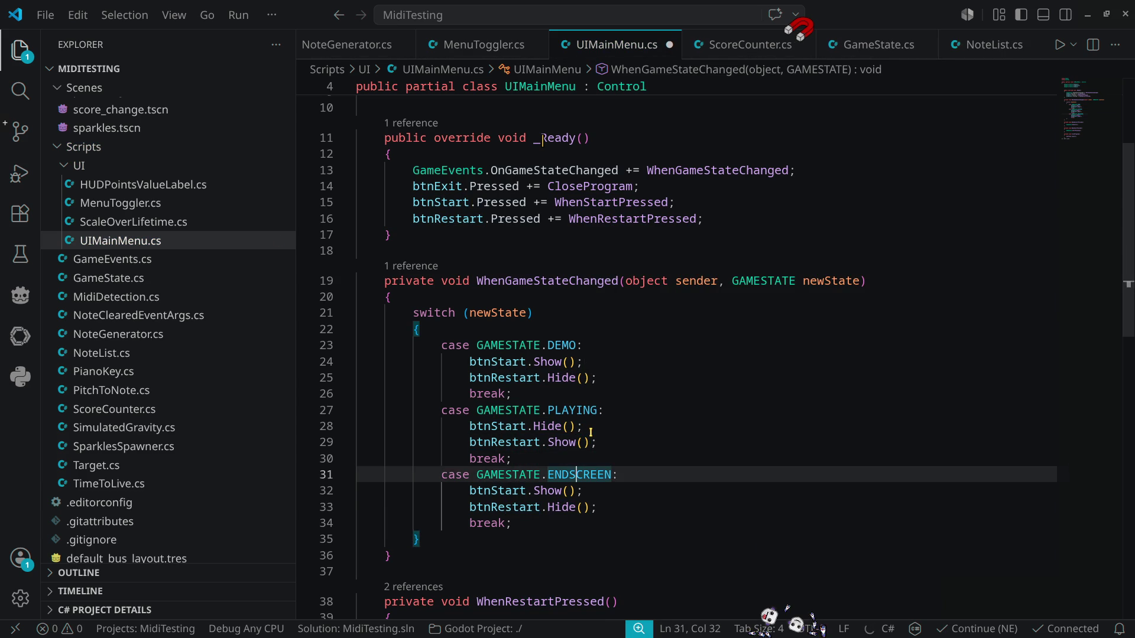
key("Down")
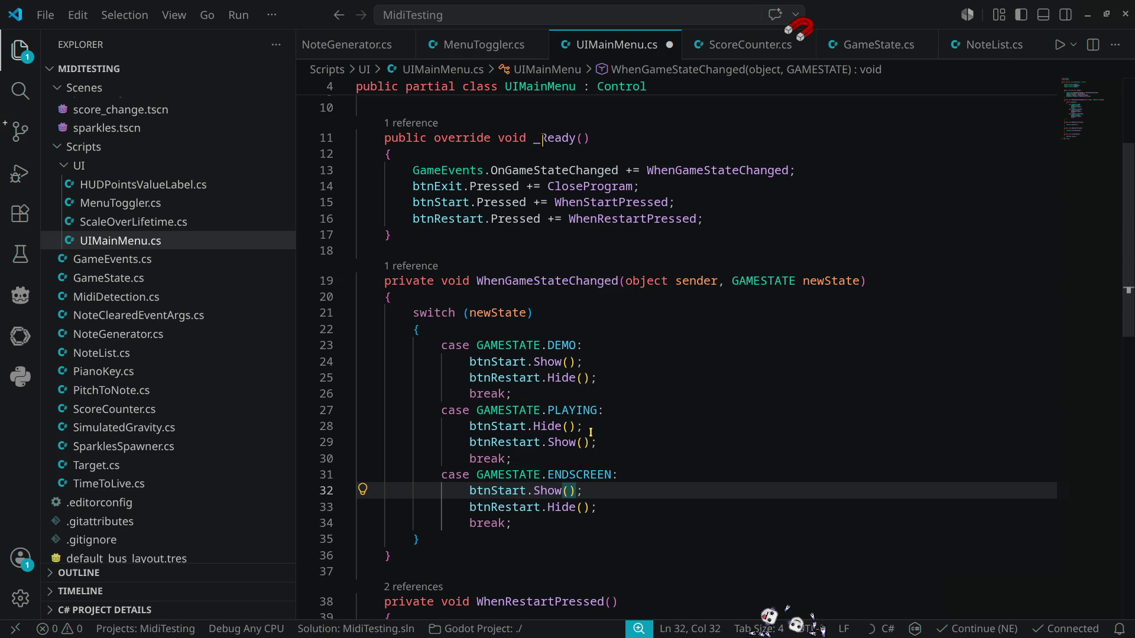
key("Left")
key("ctrl+shift+Left")
type("Hide")
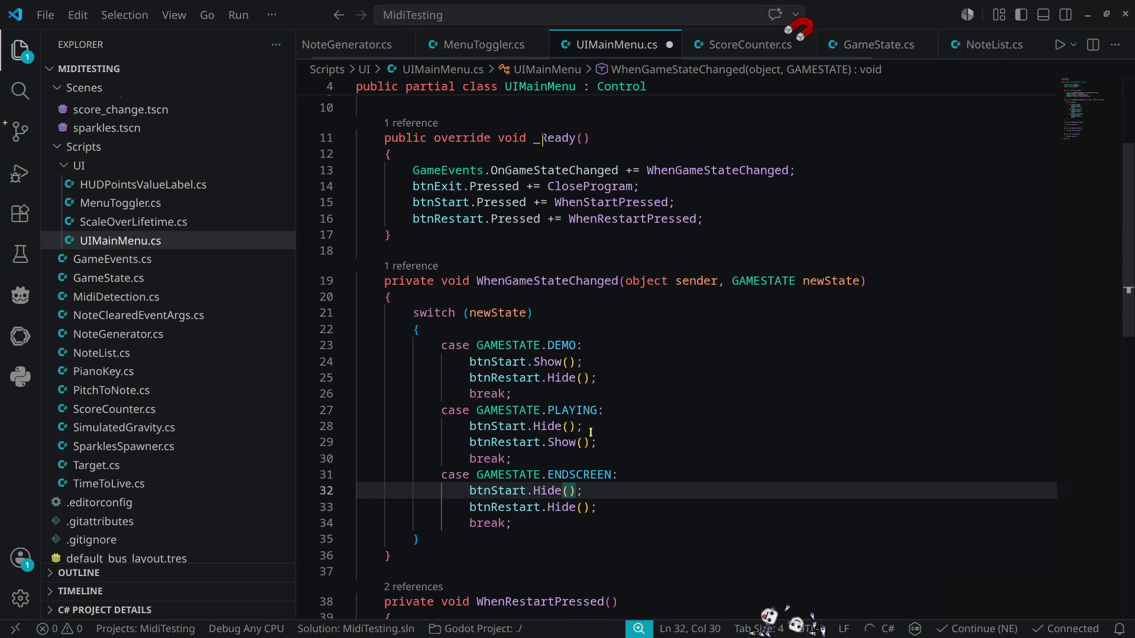
key("Escape")
key("Down")
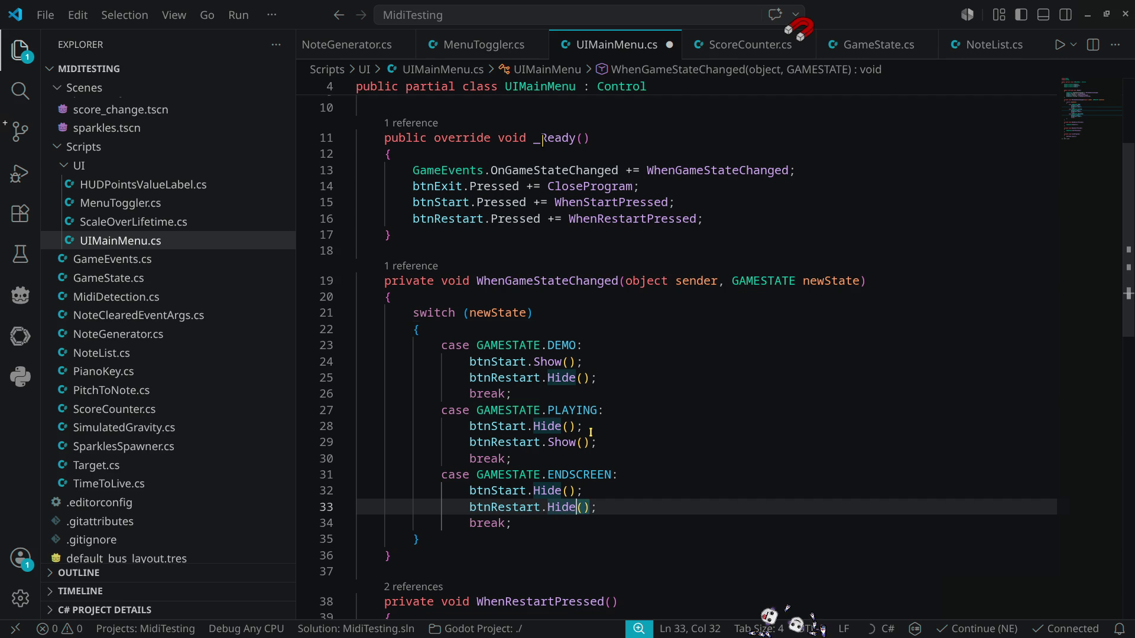
key("ctrl+shift+Left")
type("Sta")
key("BackSpace")
key("BackSpace")
key("BackSpace")
type("S")
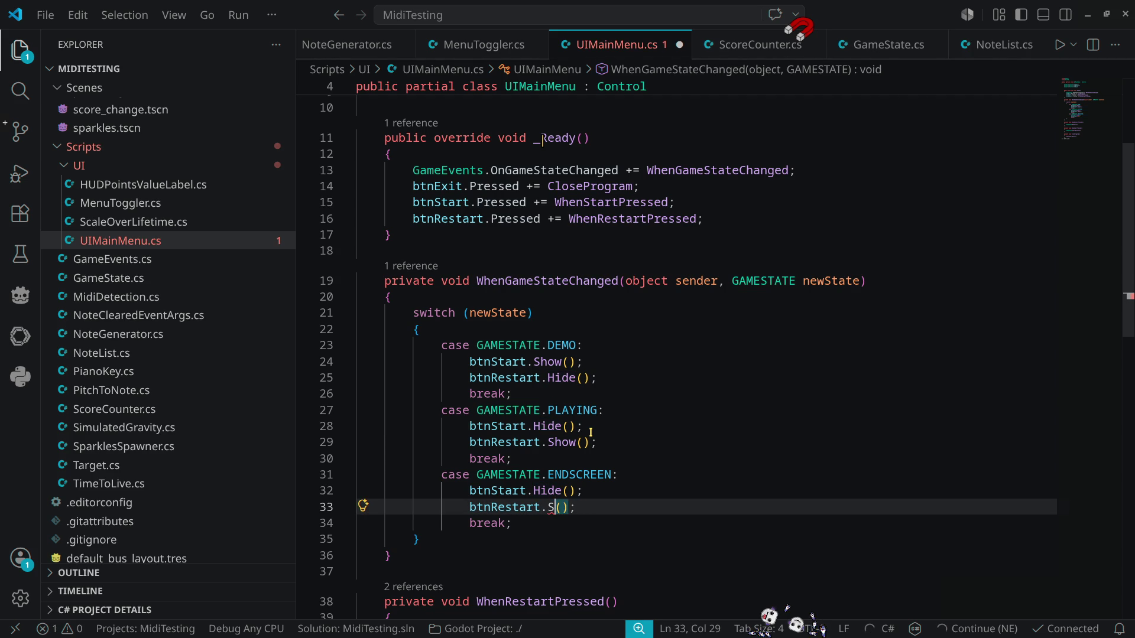
type("how")
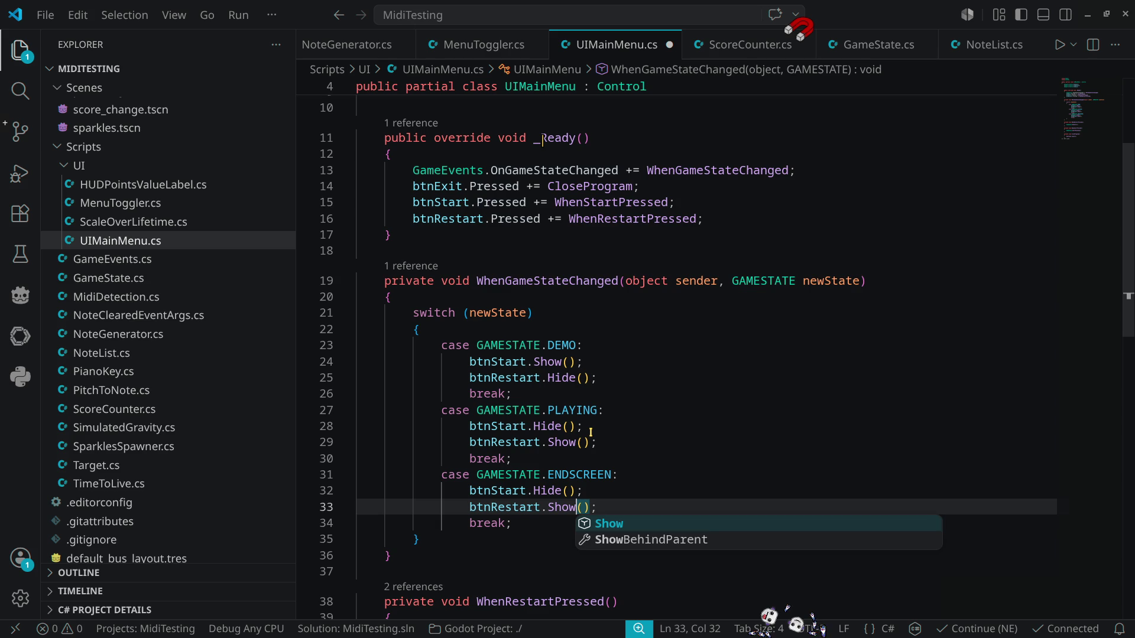
key("Escape")
key("ctrl+s")
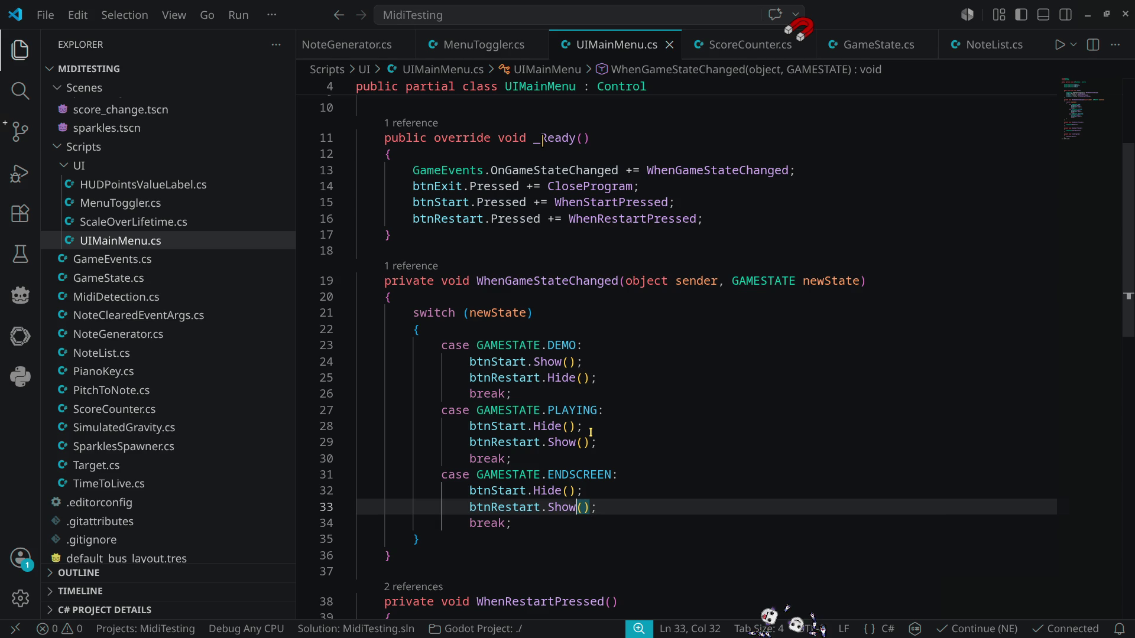
Step: Flip the ENDSCREEN case back to btnStart.Show() and btnRestart.Hide() and save the script
key("ctrl+shift+Left")
type("Hide")
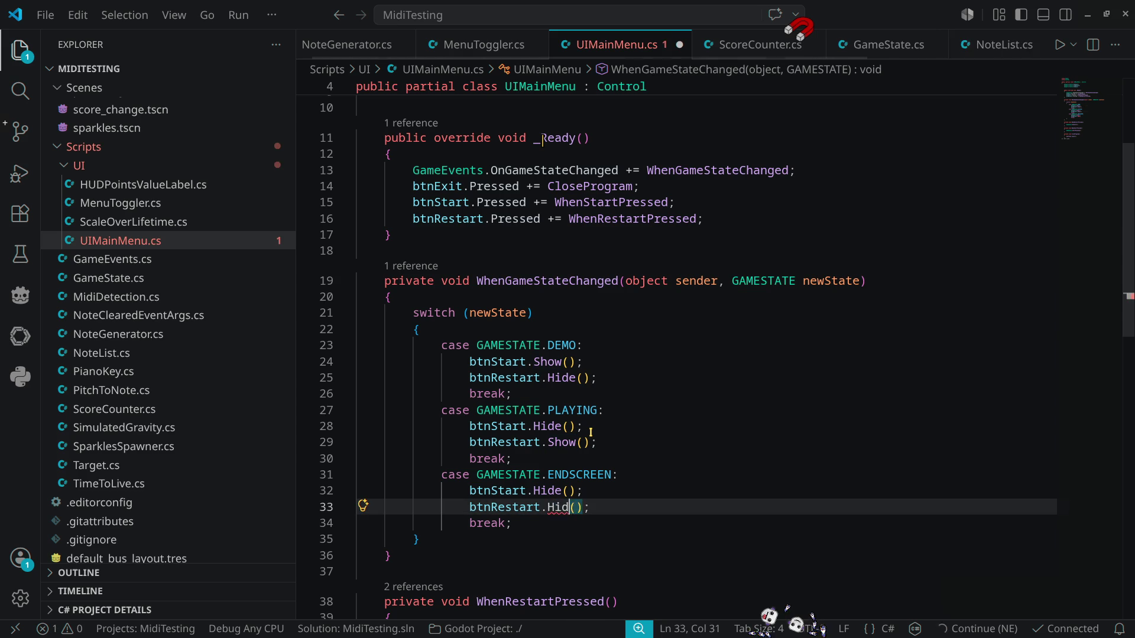
key("Up")
key("ctrl+Left")
key("ctrl+shift+Left")
type("Show")
key("ctrl+s")
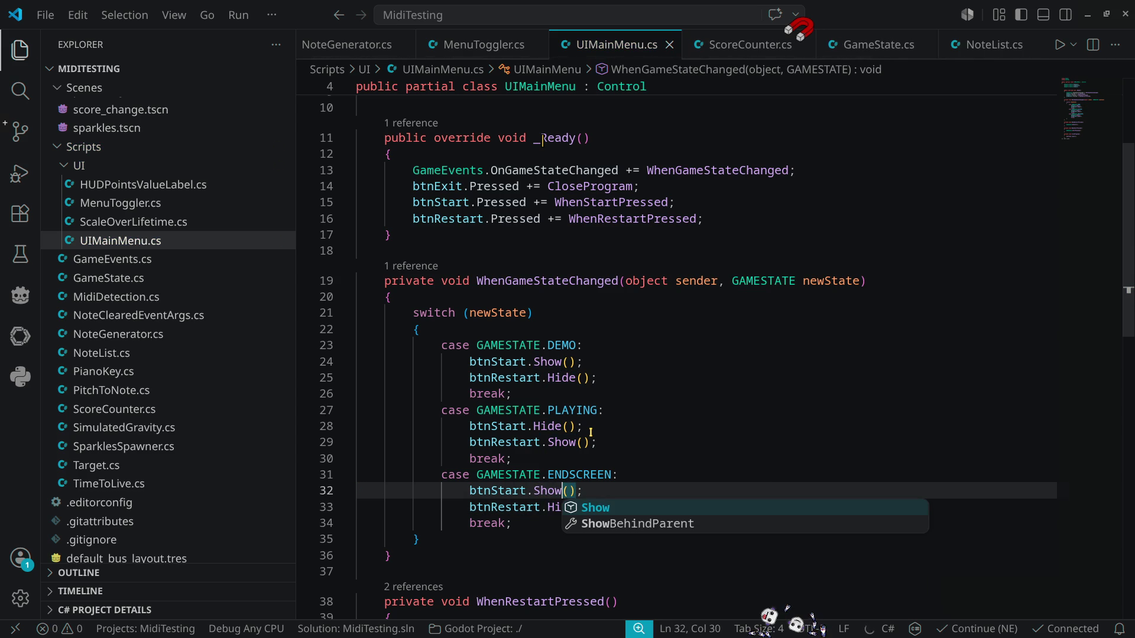
left_click(1088, 15)
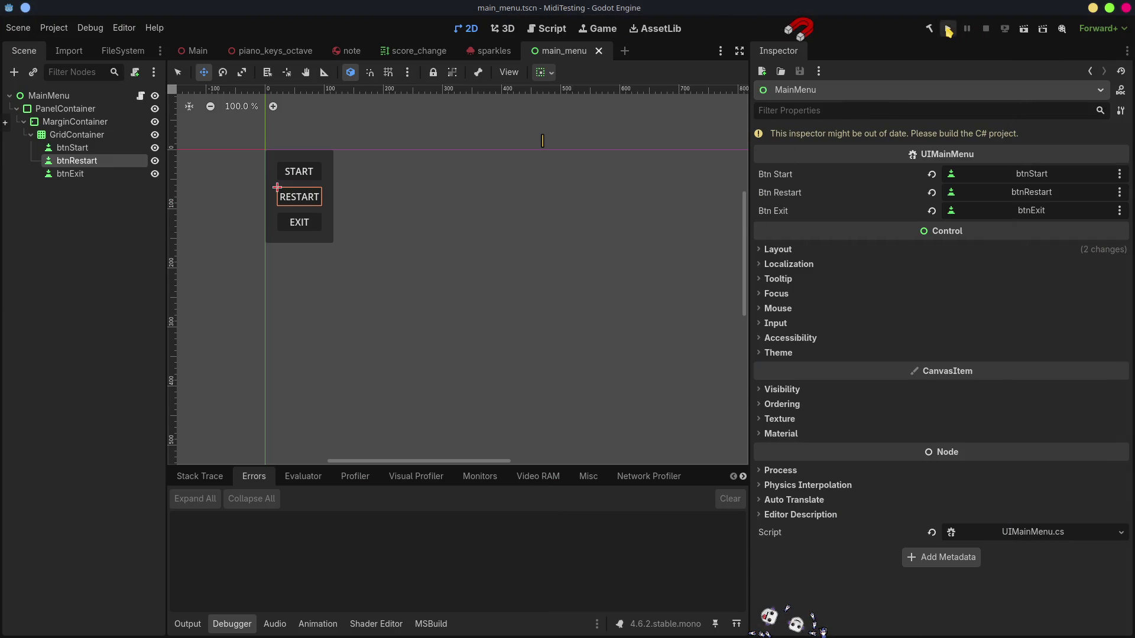
left_click(947, 29)
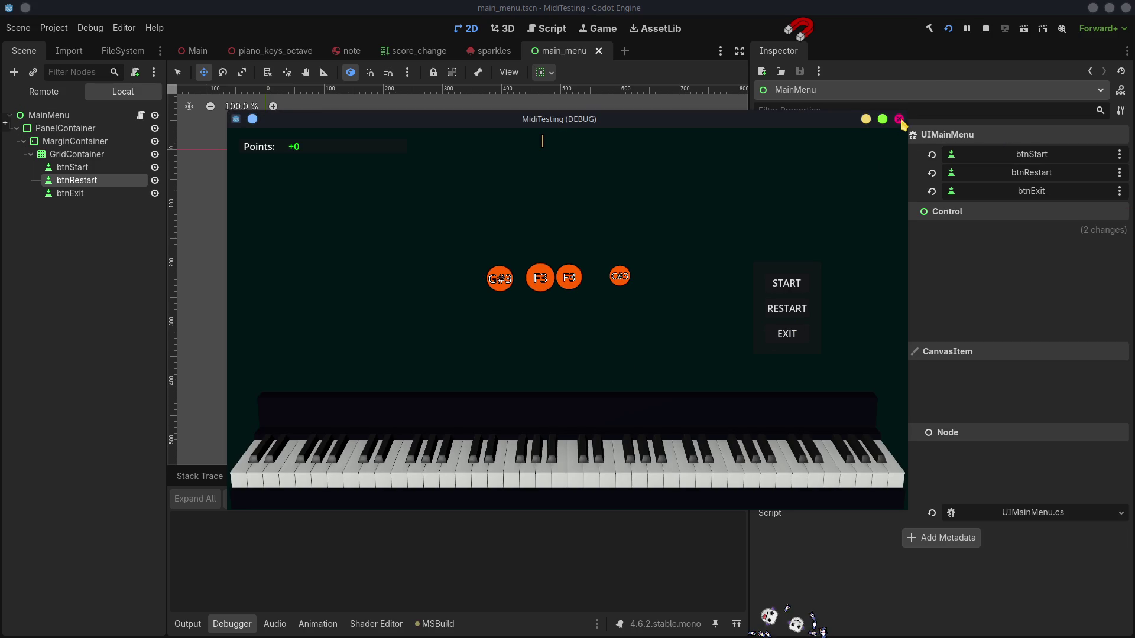
left_click(900, 120)
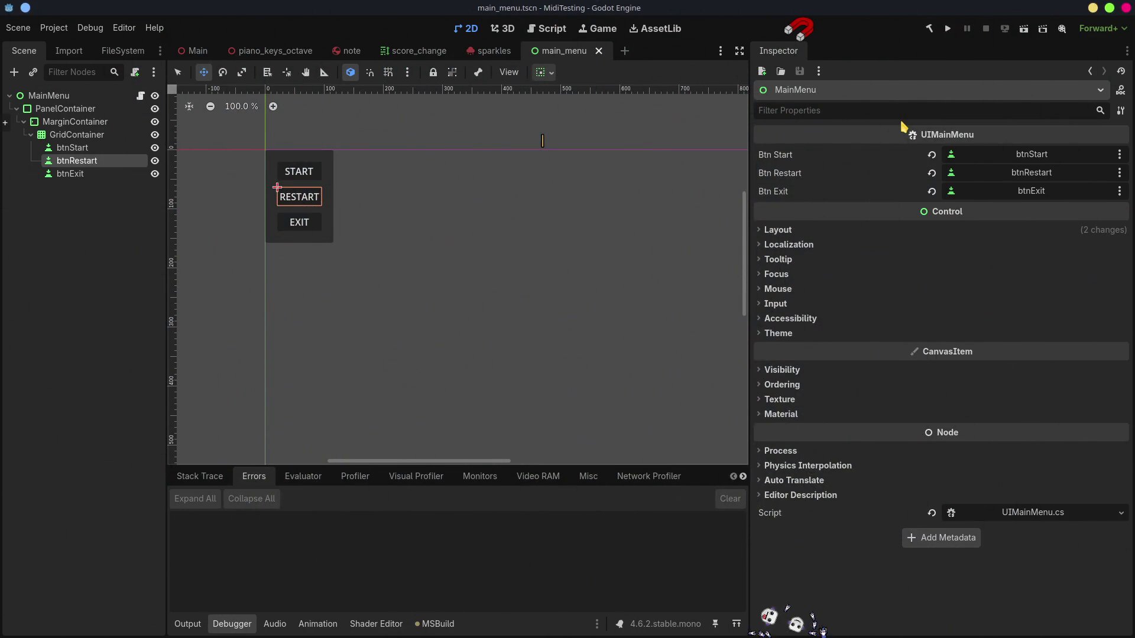
left_click(912, 135)
Step: Append WhenGameStateChanged(null, GameState.State); as the last line of UIMainMenu's _Ready
key("Return")
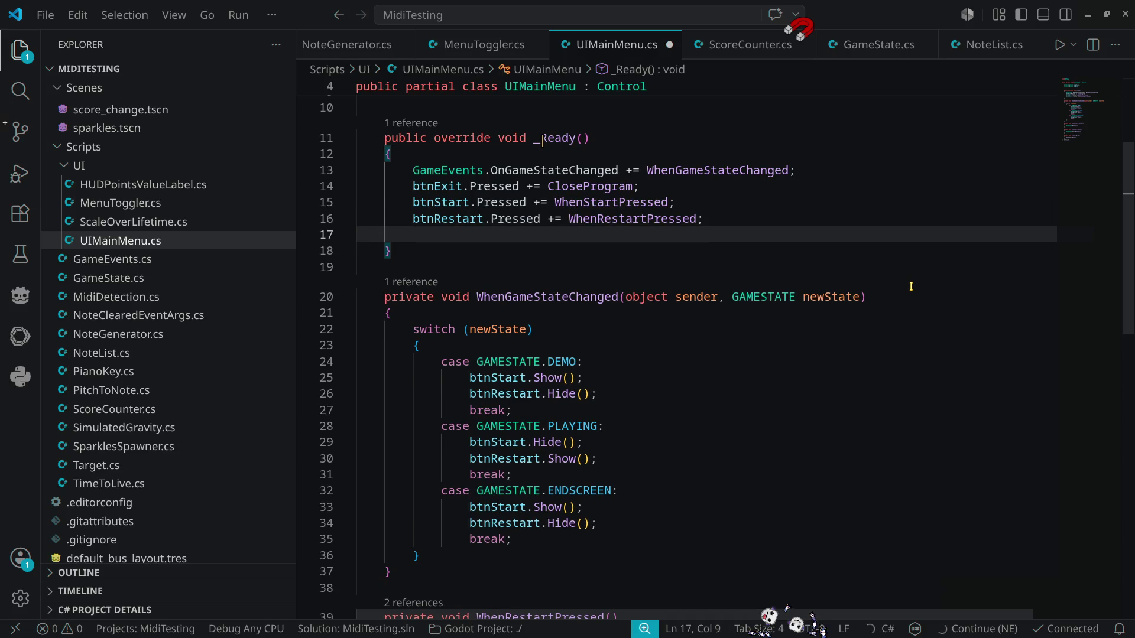
type("WhenGameStateChanged")
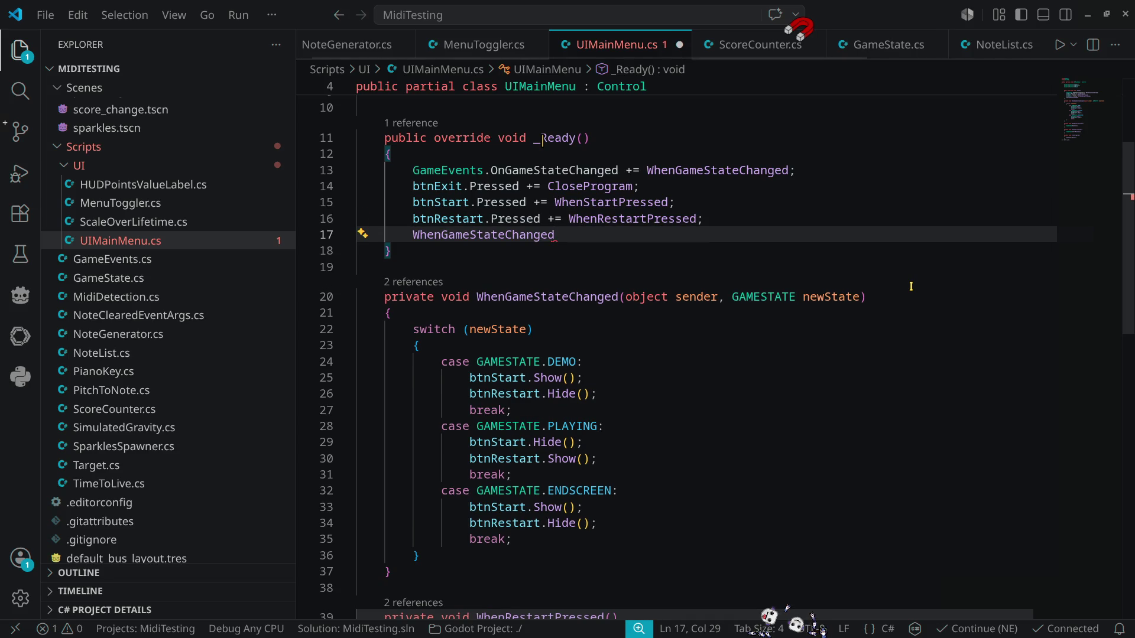
type("(nul")
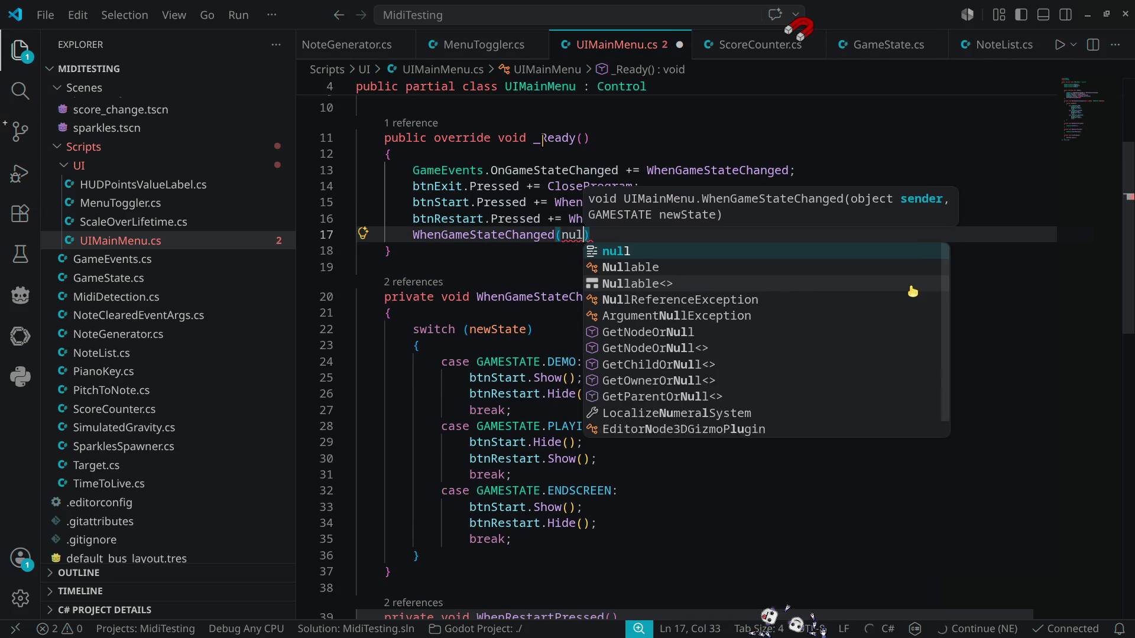
type("l, ")
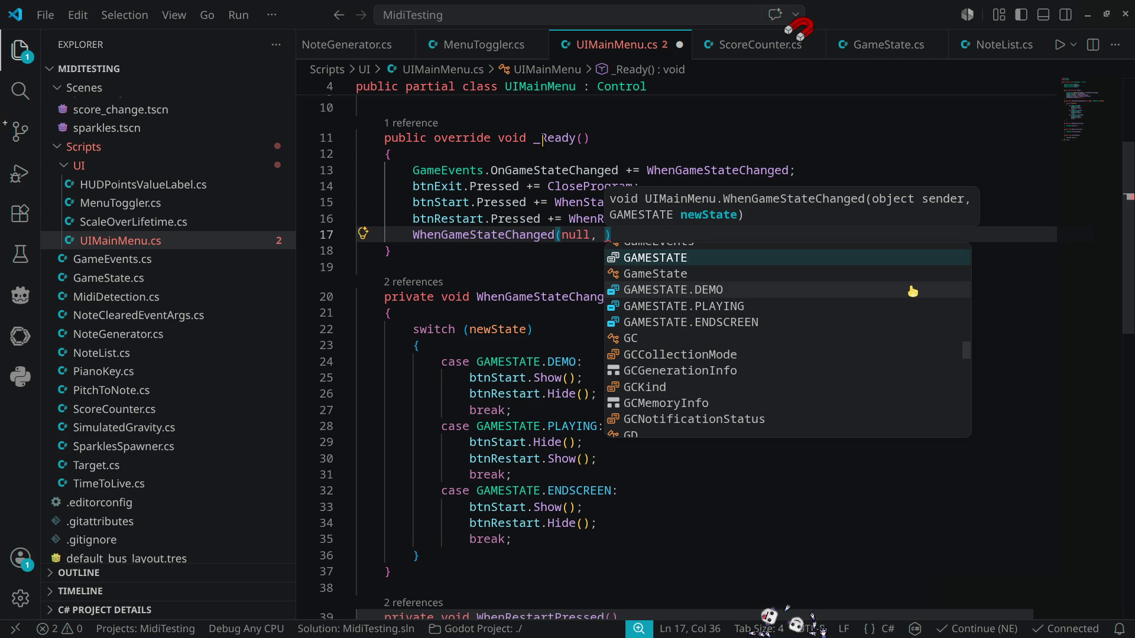
type("Game")
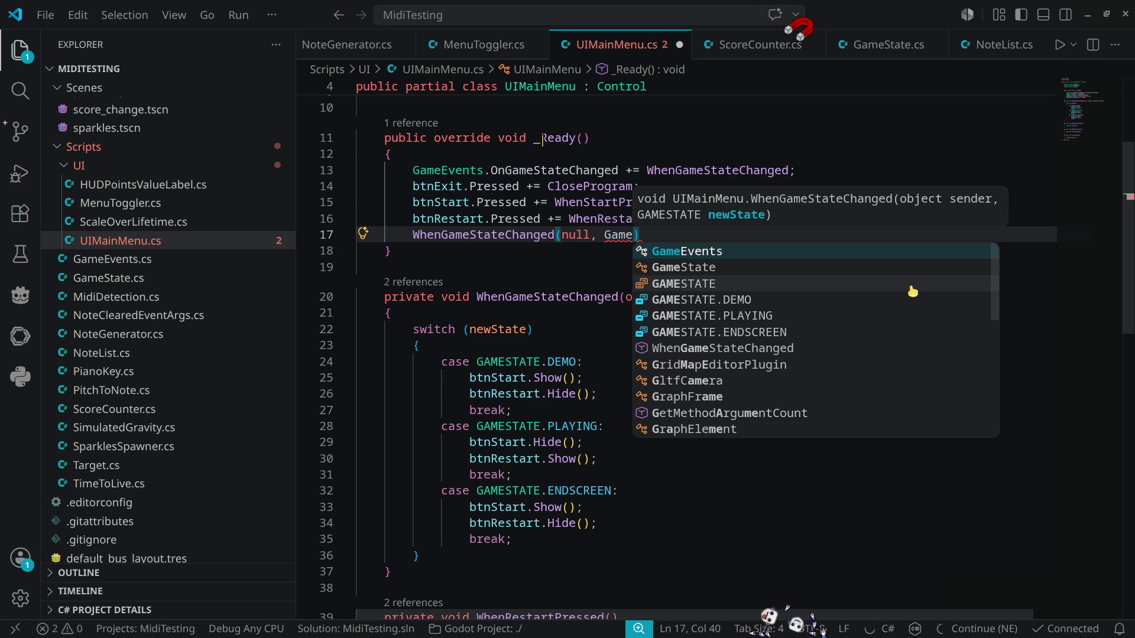
type("state.Sta")
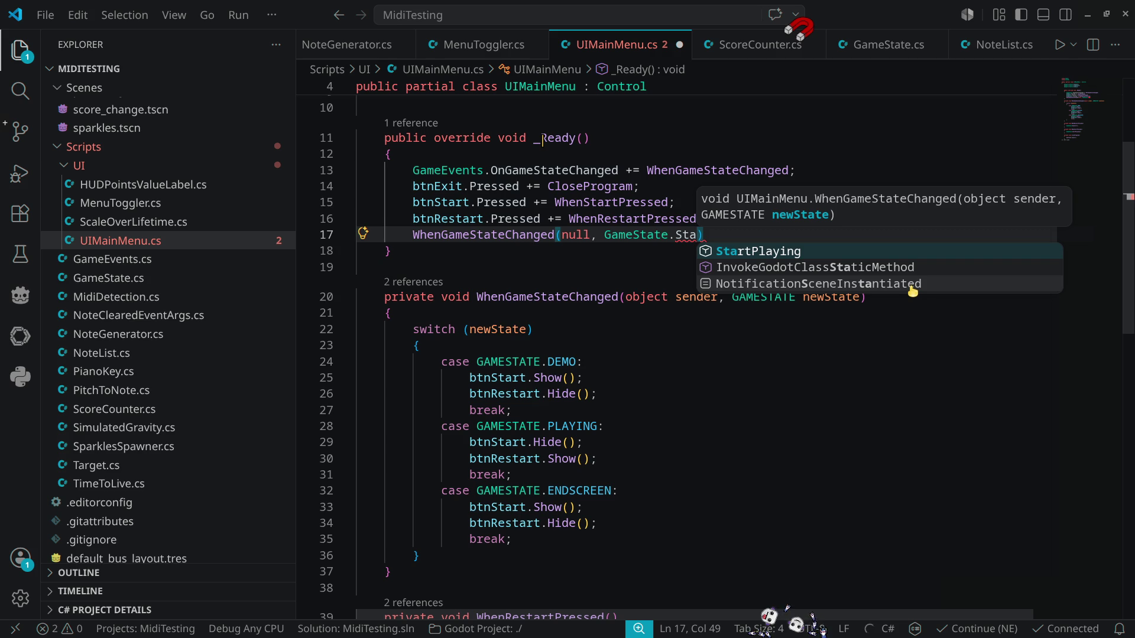
type("te")
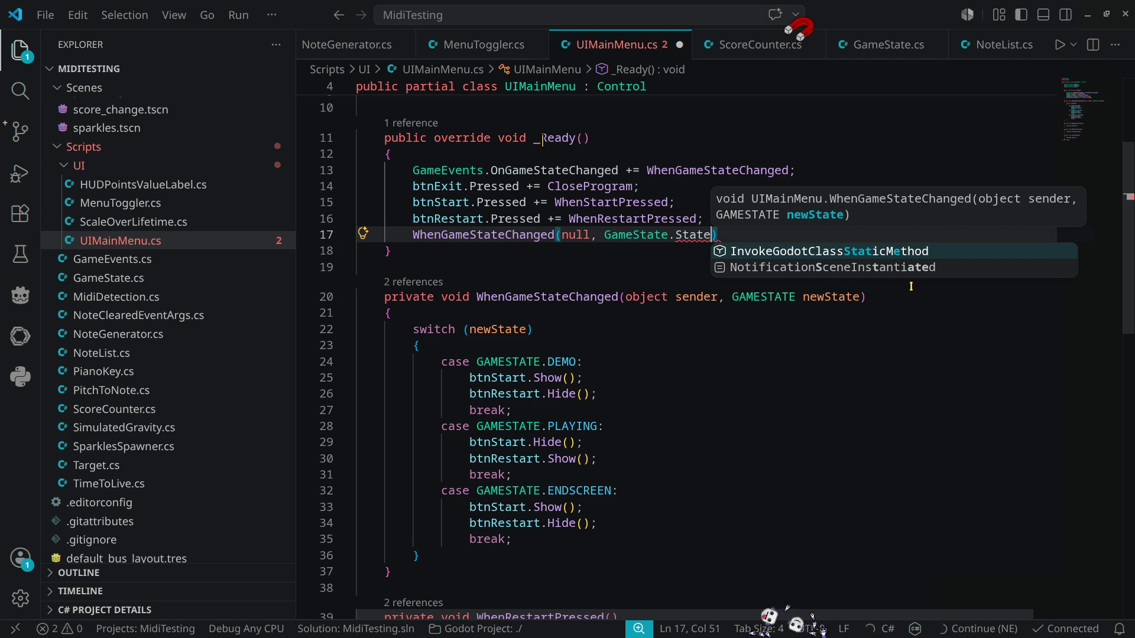
left_click(882, 52)
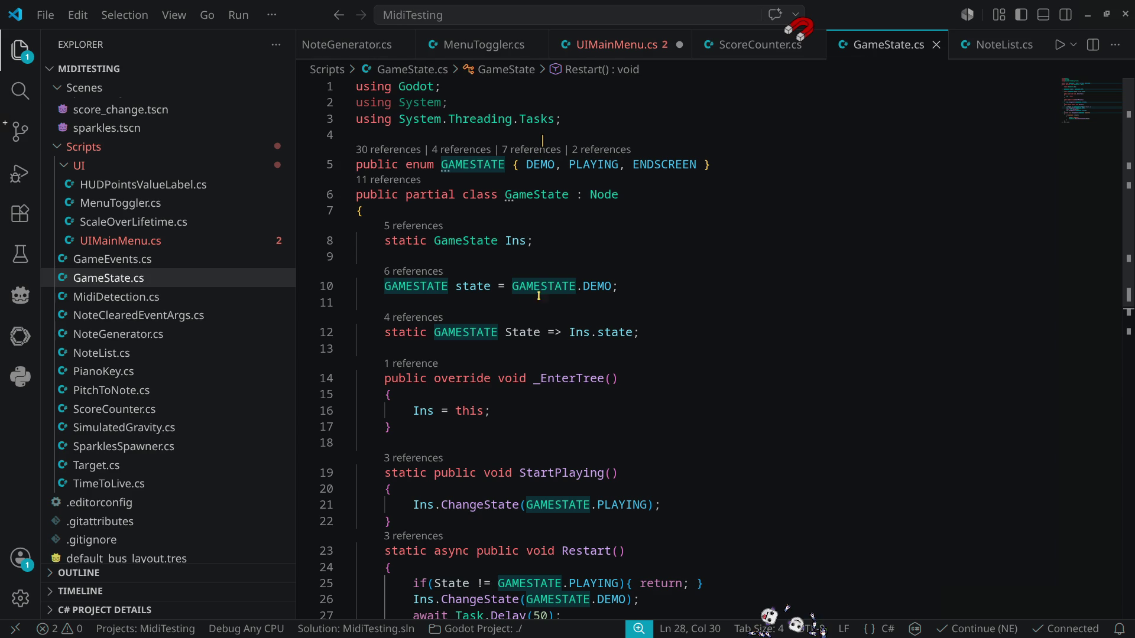
double_click(547, 197)
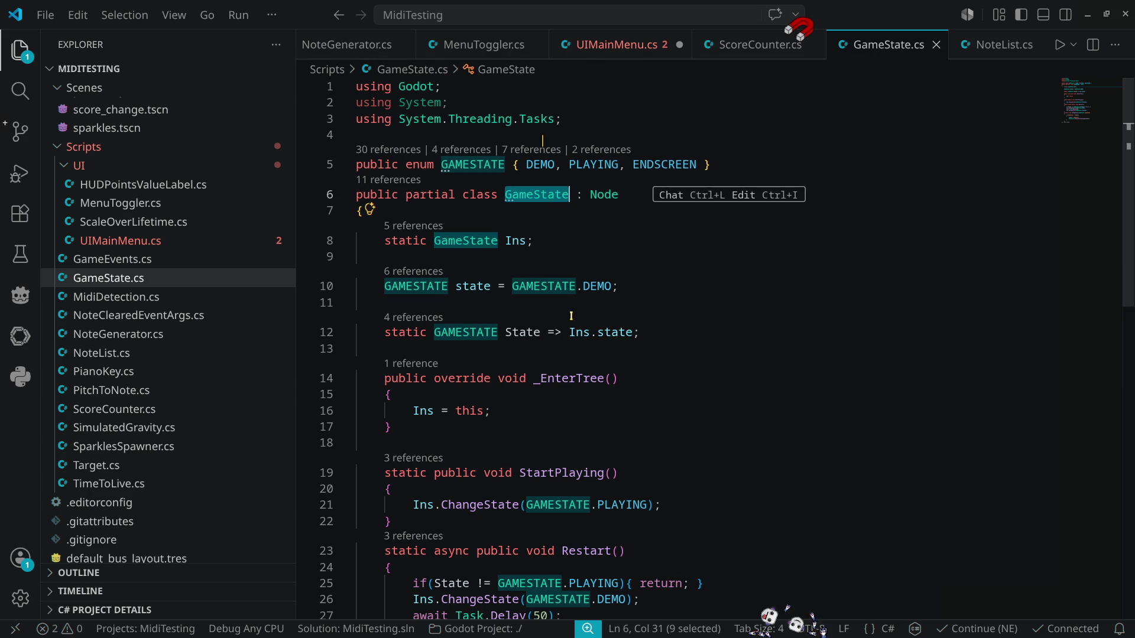
left_click(615, 45)
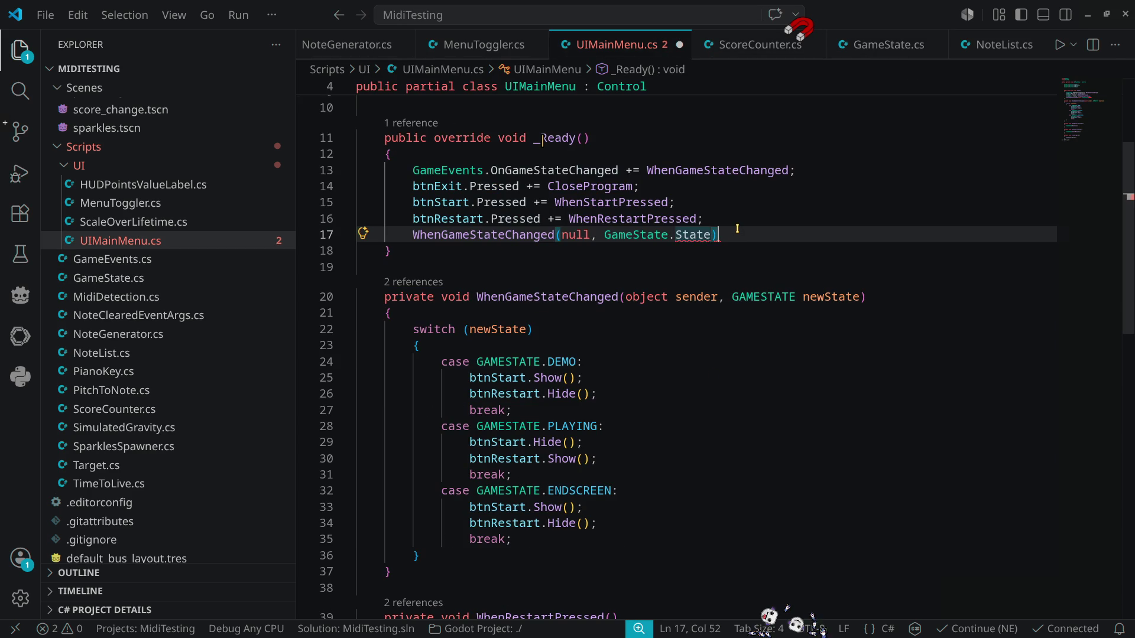
mouse_move(505, 231)
type(";")
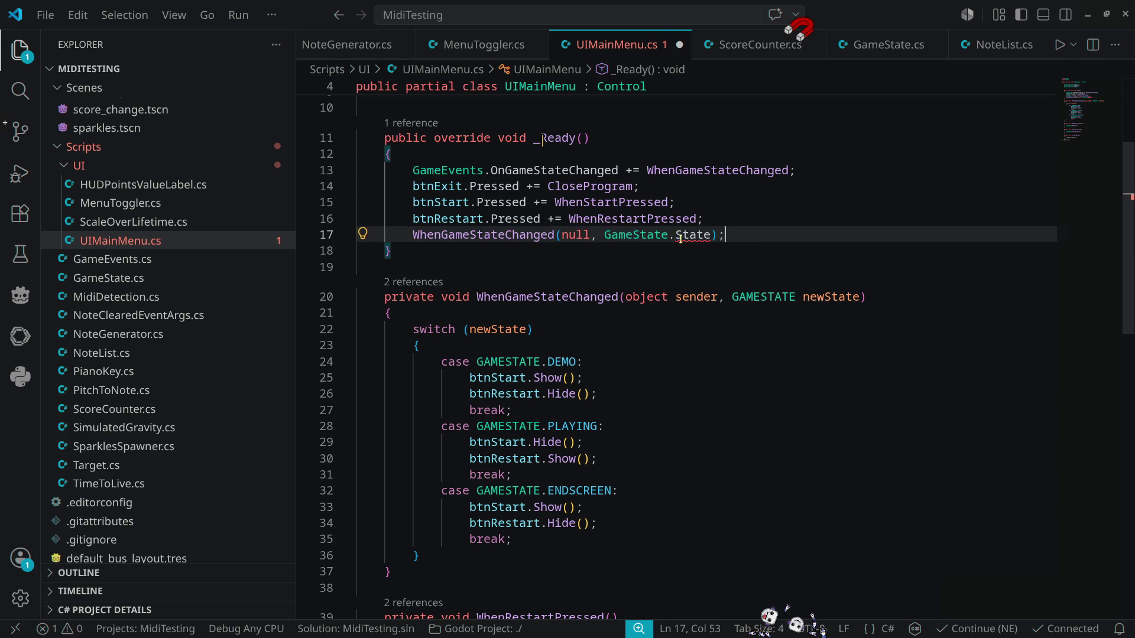
Step: Make the static State in GameState.cs public, then save the menu script
mouse_move(702, 235)
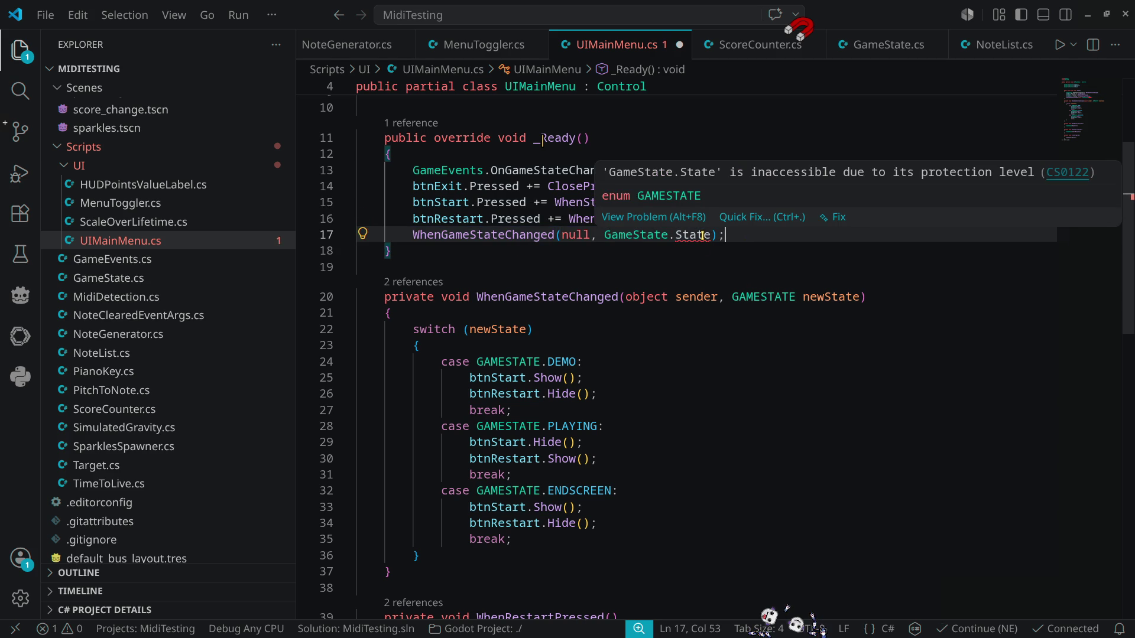
left_click(702, 236, "ctrl")
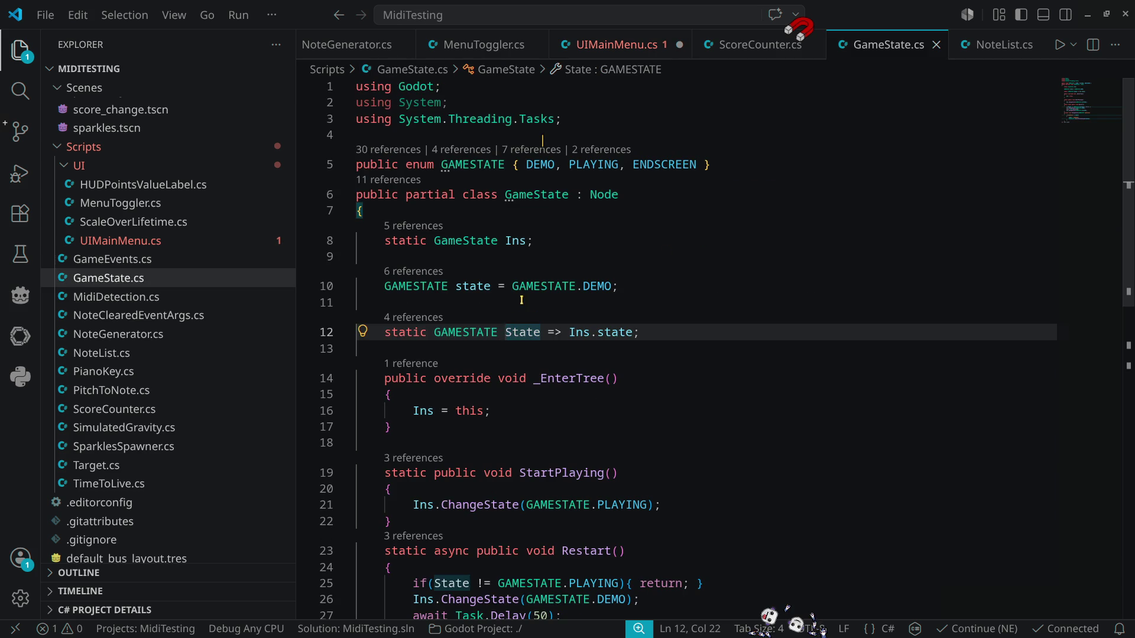
left_click(383, 332)
type("public")
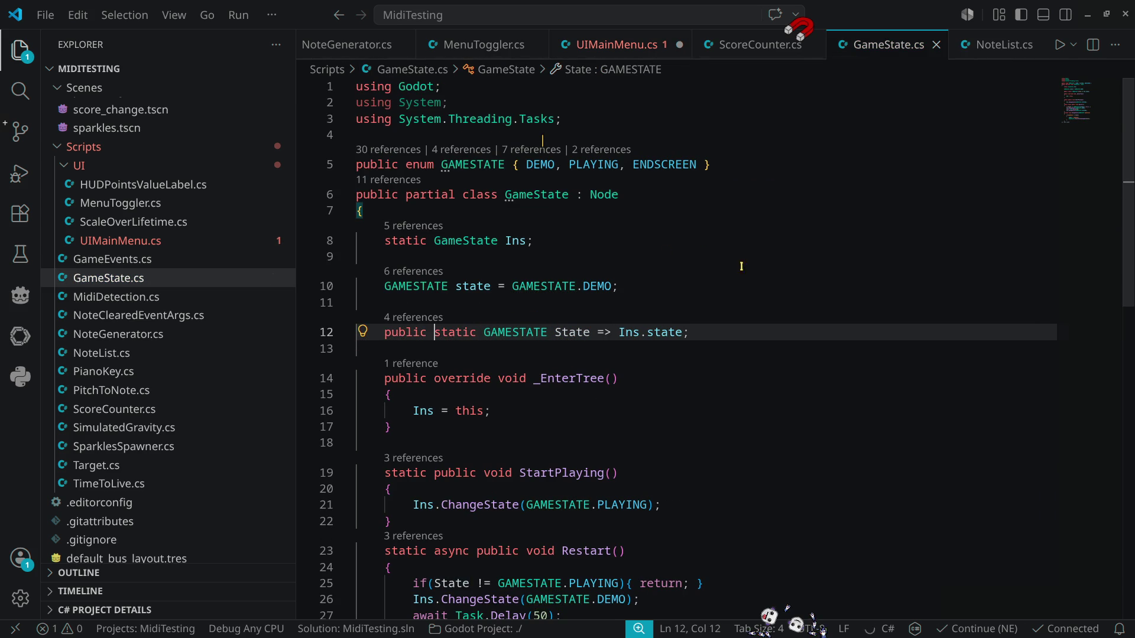
left_click(623, 46)
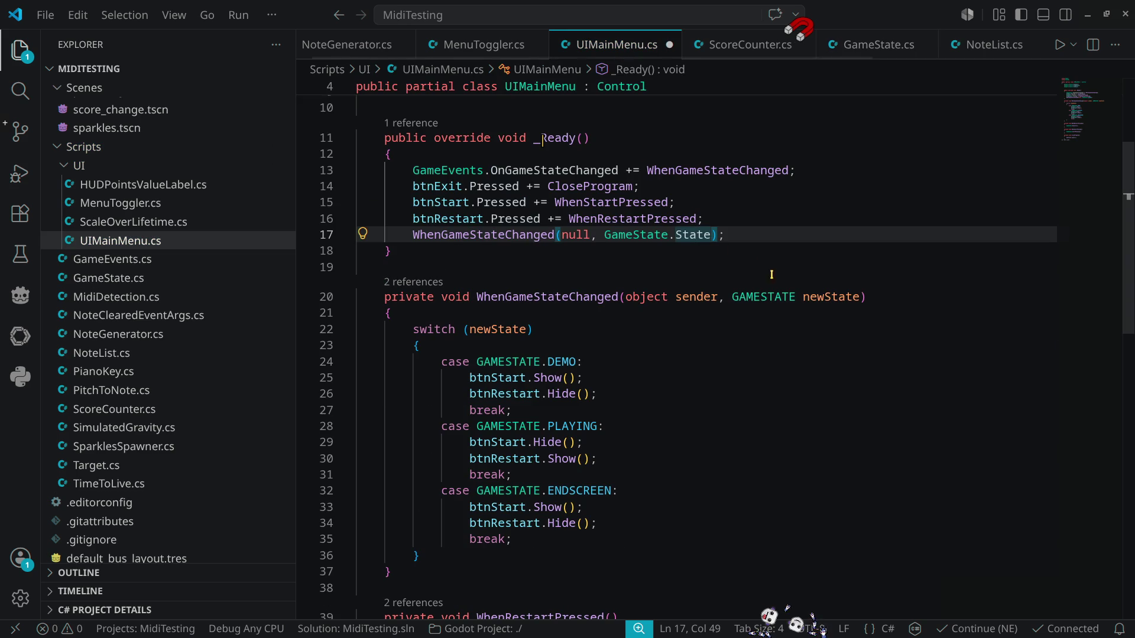
key("ctrl+s")
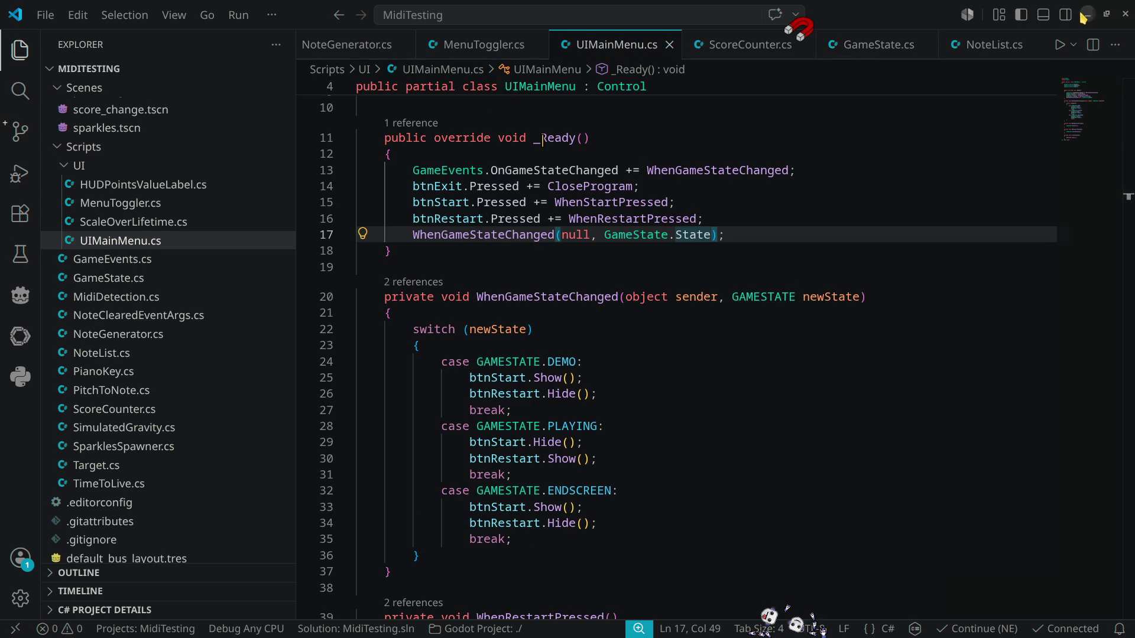
key("alt+Tab")
Step: Run the game, choose START, then use the in-game RESTART to clear notes and reset points to +0
left_click(948, 28)
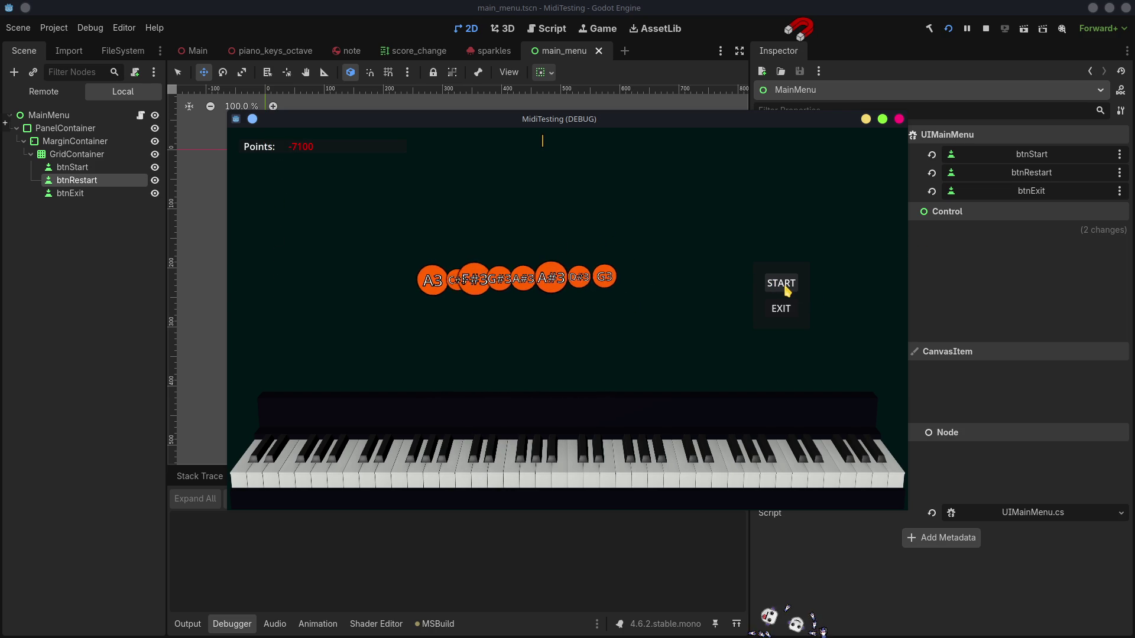
left_click(785, 288)
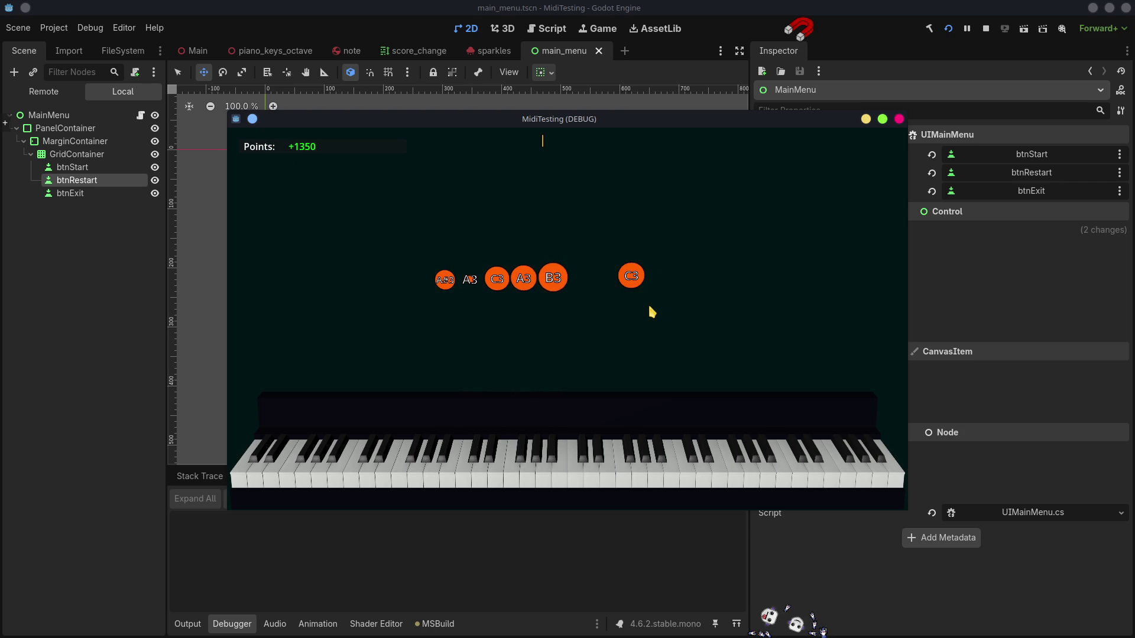
key("Escape")
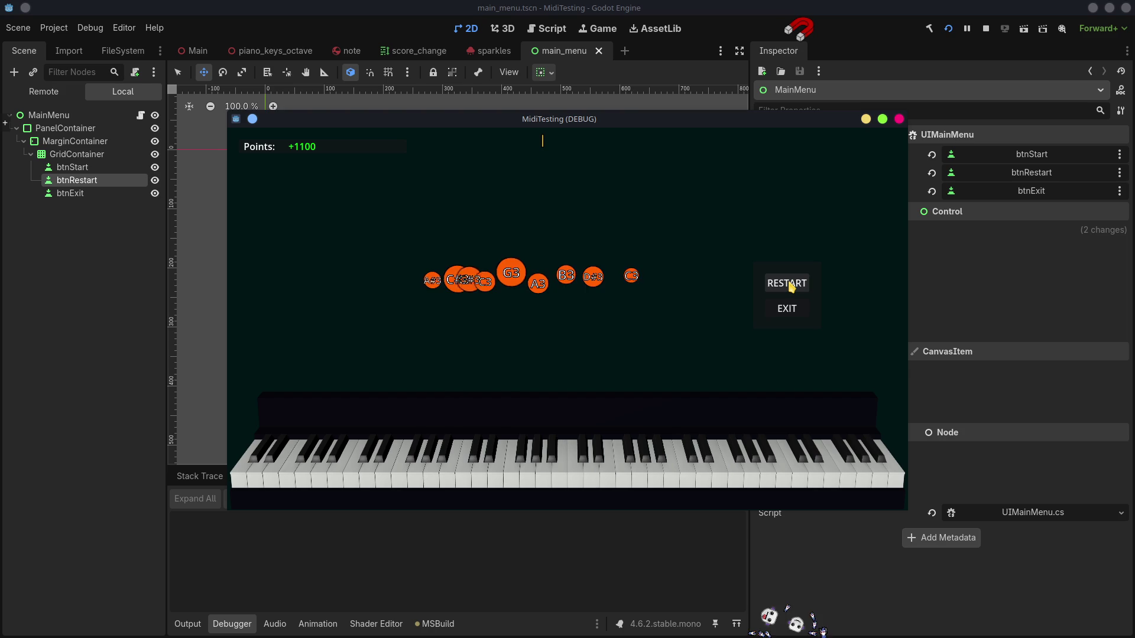
left_click(789, 284)
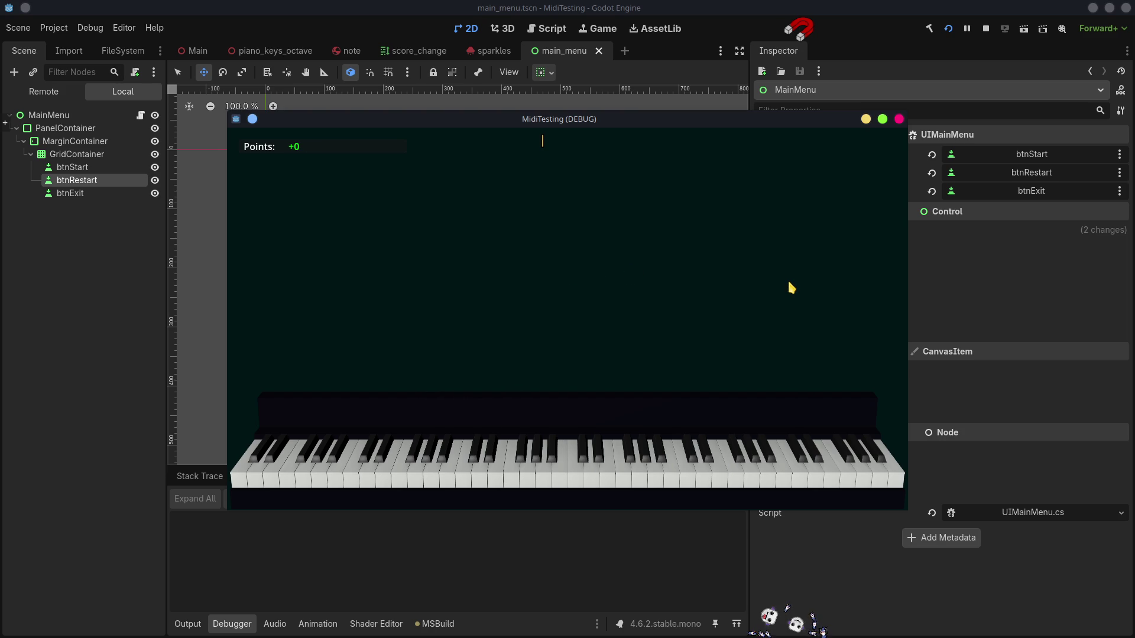
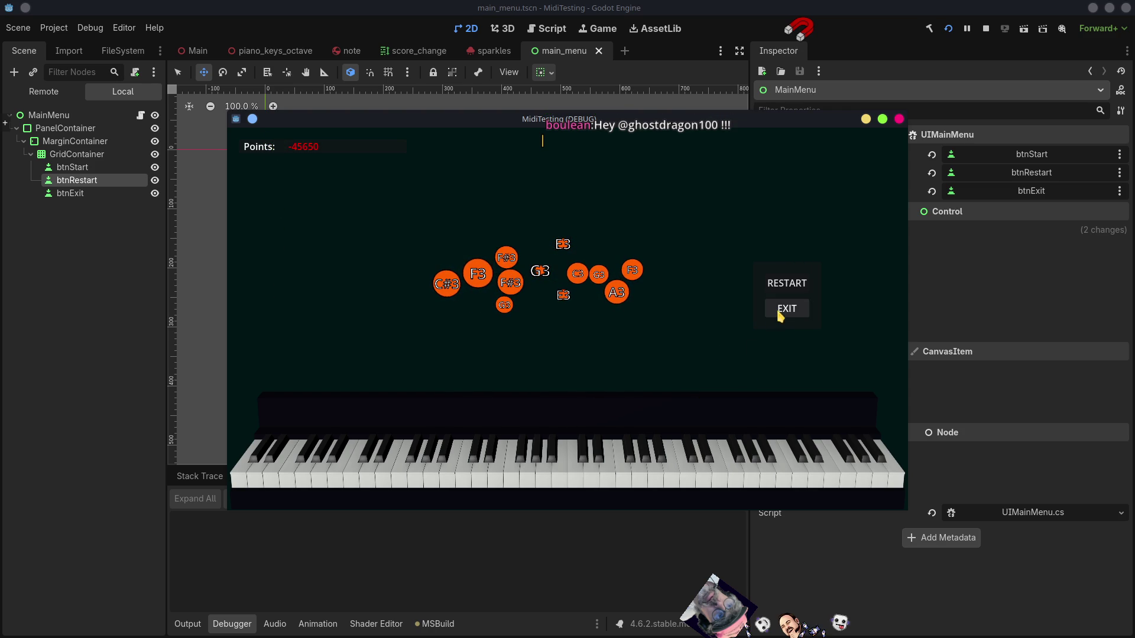
Step: Restart the MidiTesting game round so the points reset and new note circles spawn
left_click(784, 291)
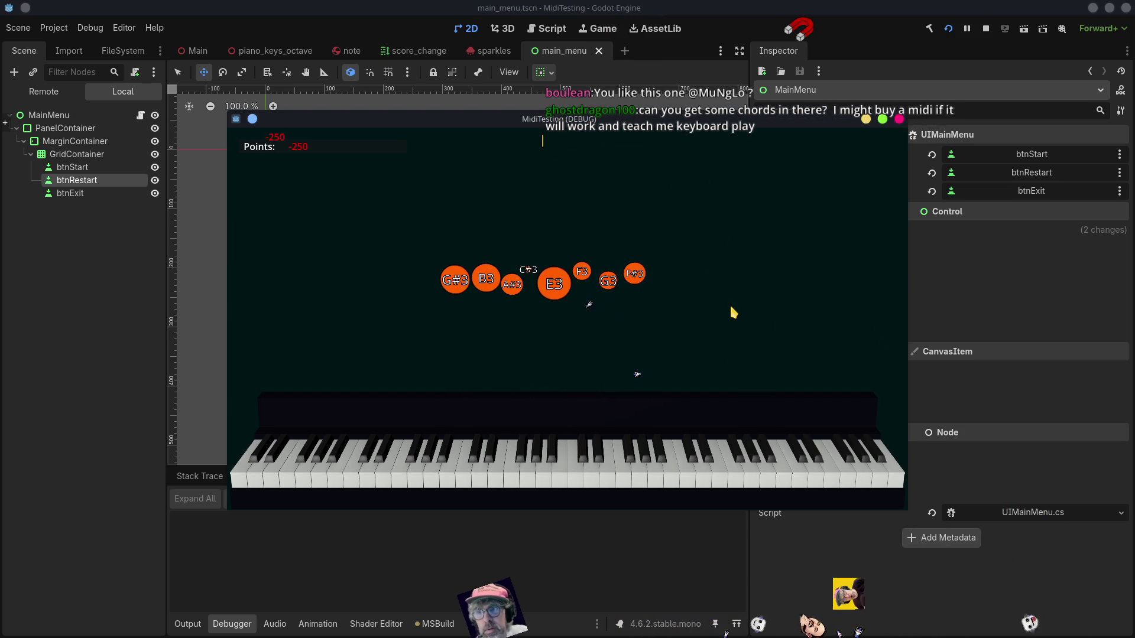
left_click(733, 634)
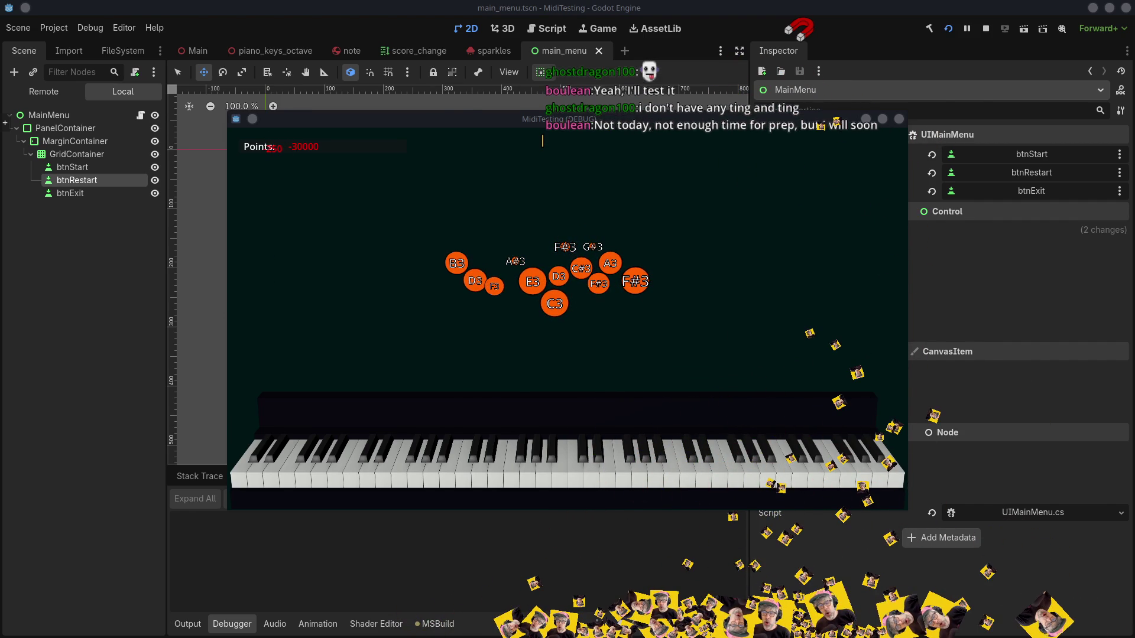
Step: In Patchance, place Virtual RawMIDI Client-128 beside Oxygen Pro 49 and wire Oxygen Pro 49 USB MIDI into it
key("alt+Tab")
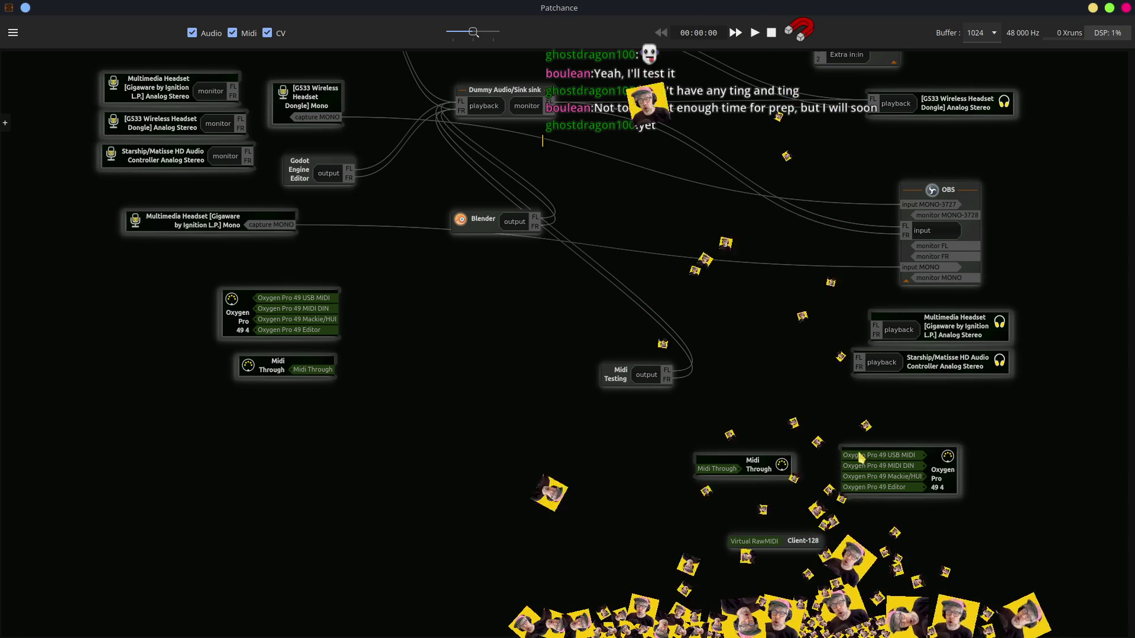
mouse_move(801, 548)
left_mouse_down()
mouse_move(467, 349)
mouse_move(545, 301)
left_mouse_up()
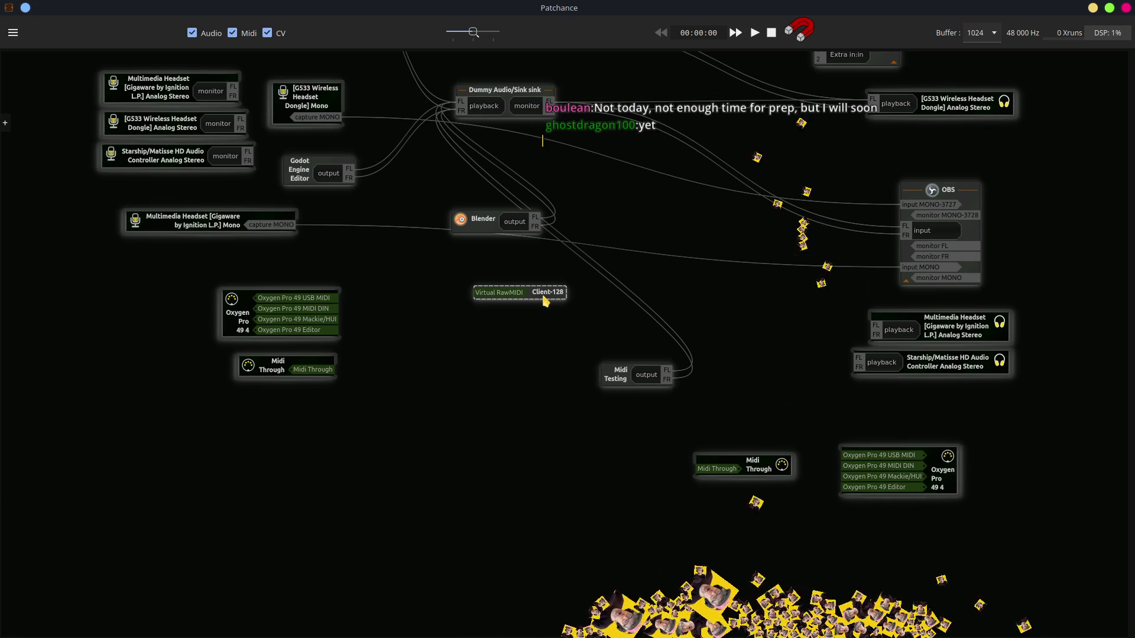
left_click(325, 306)
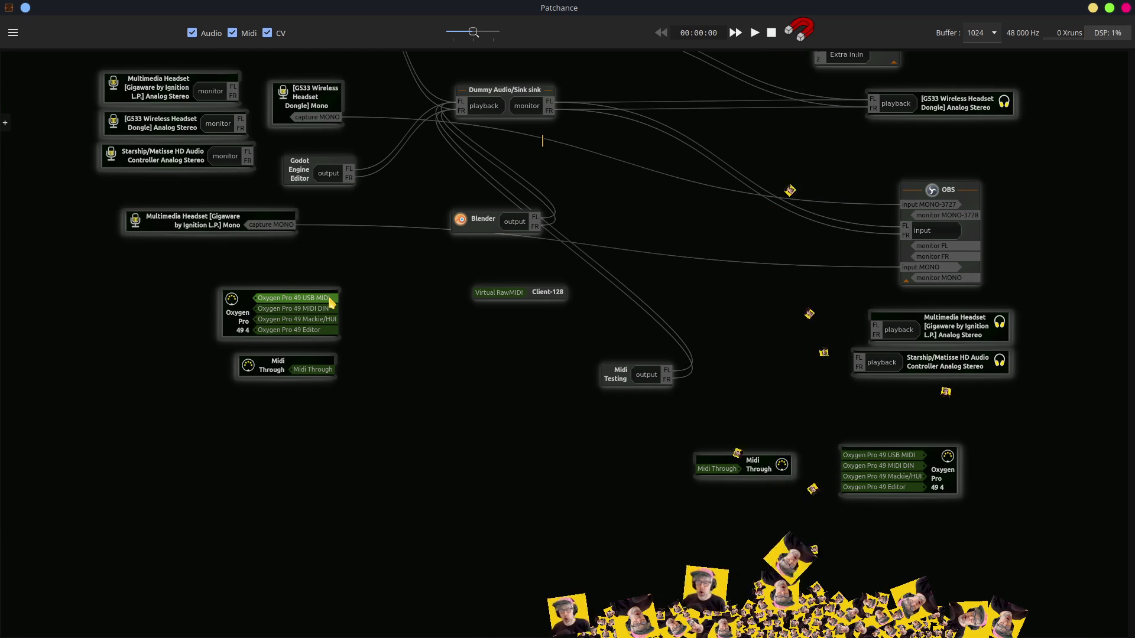
left_click_drag(553, 292, 566, 315)
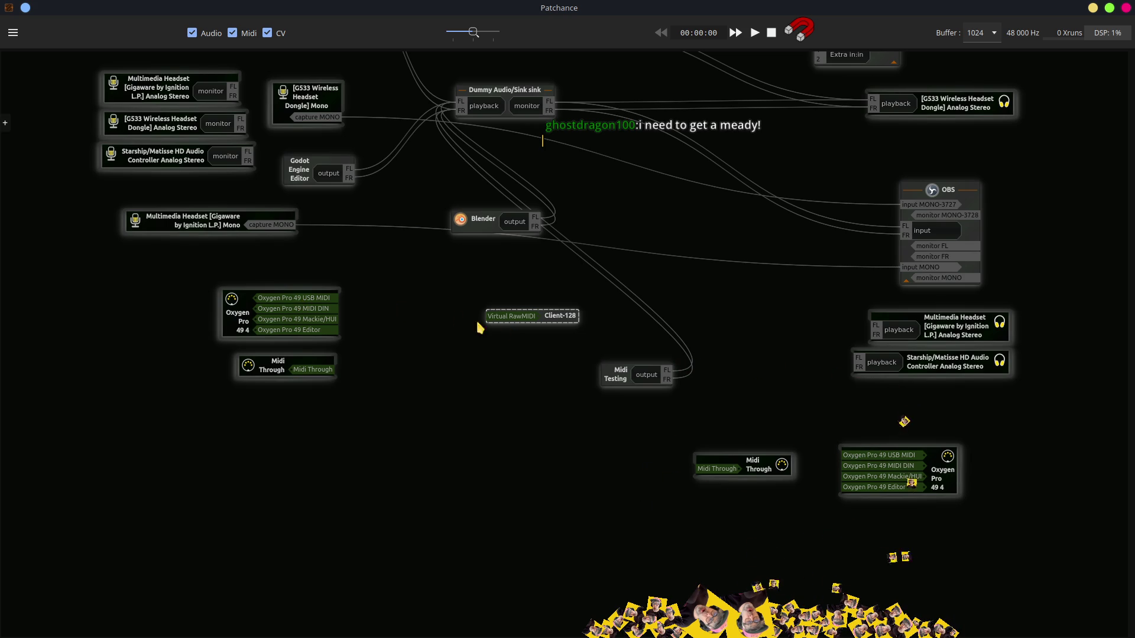
mouse_move(322, 299)
left_mouse_down()
mouse_move(522, 314)
mouse_move(509, 318)
left_mouse_up()
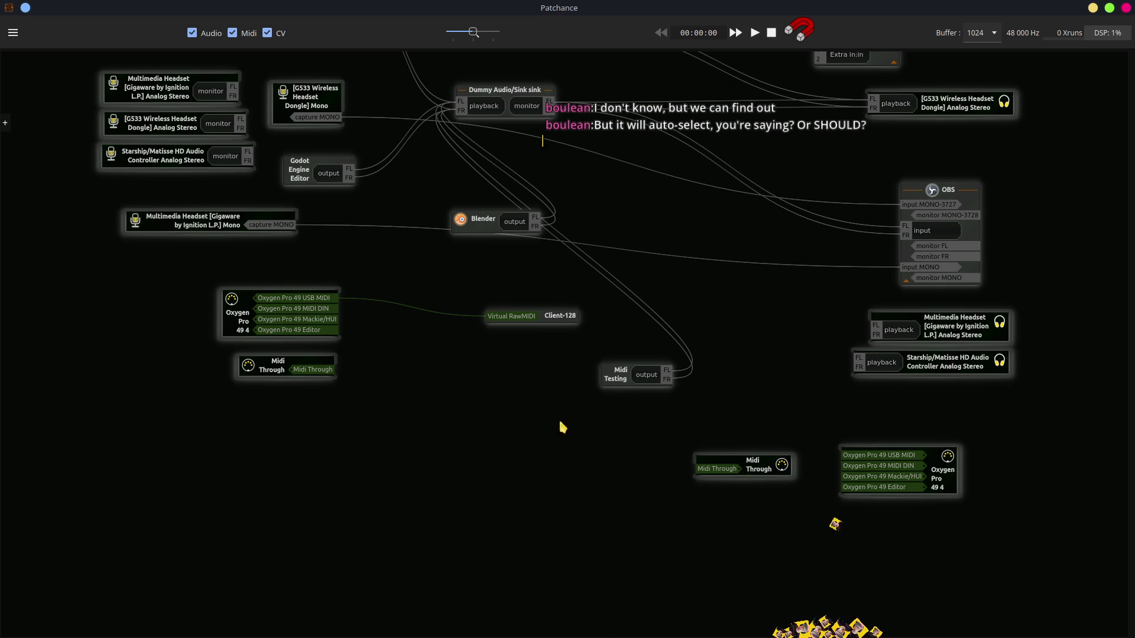
Step: Select the Virtual RawMIDI input port now fed by Oxygen Pro 49 USB MIDI
left_click(500, 313)
Step: Disconnect all links from Virtual RawMIDI, move Midi Through nearby and wire Oxygen Pro 49 USB MIDI into it
right_click(504, 318)
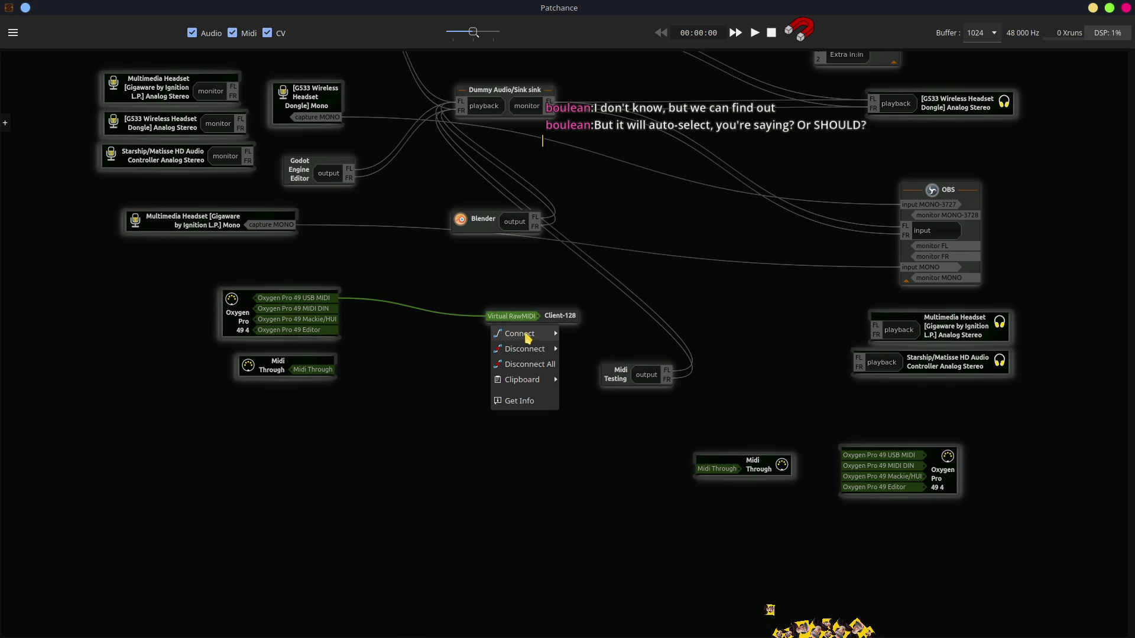
left_click(531, 370)
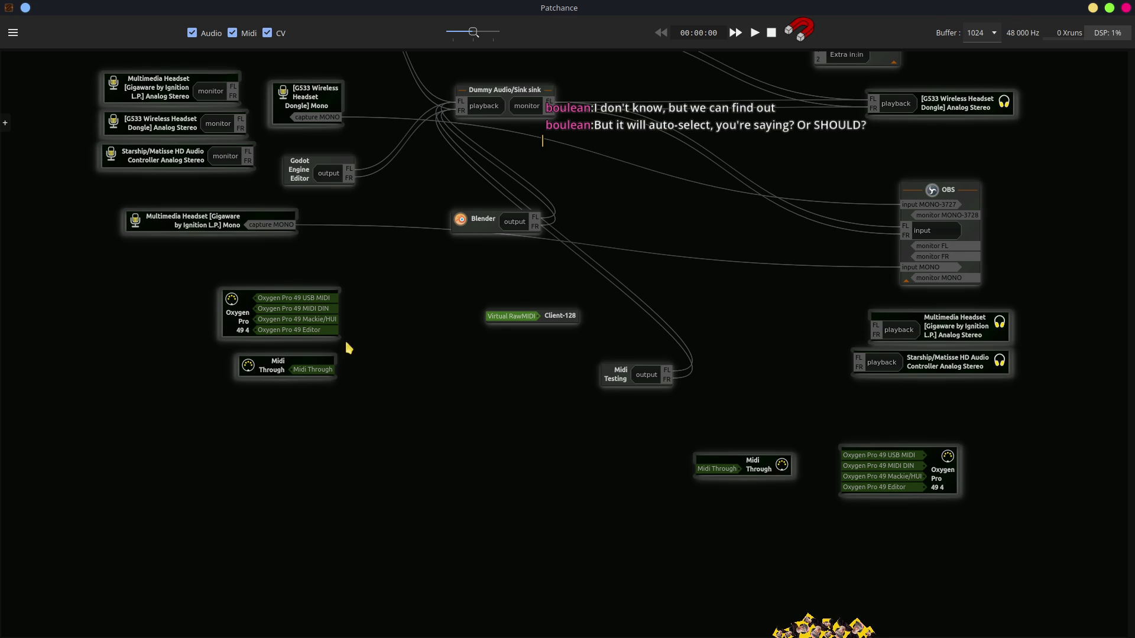
left_click_drag(763, 476, 519, 397)
left_click_drag(331, 300, 469, 398)
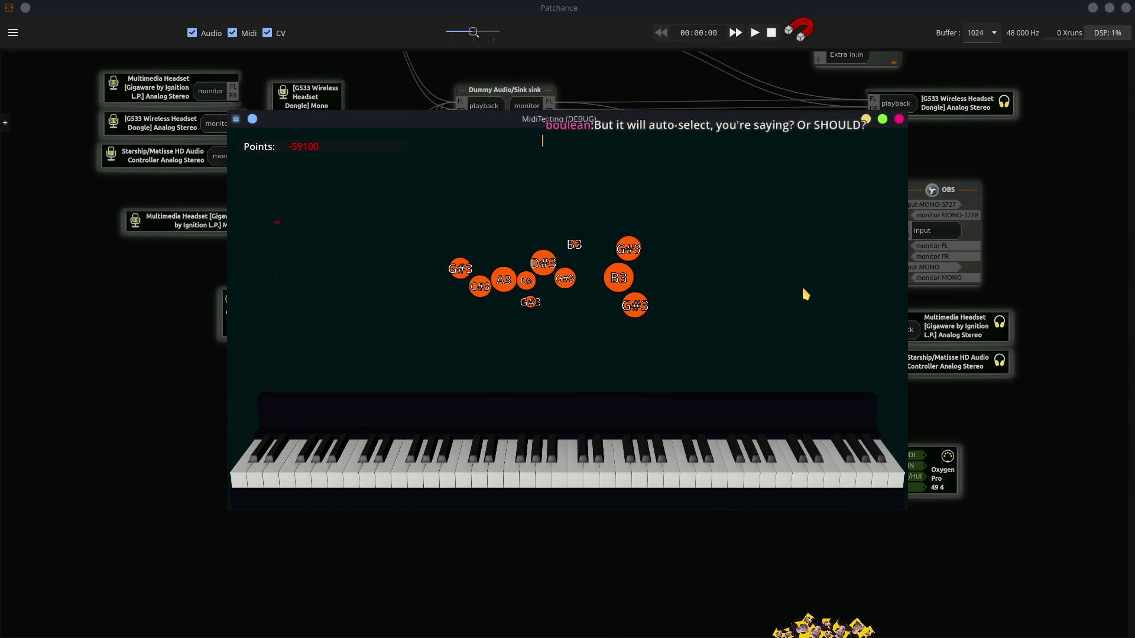
Step: Exit the MidiTesting game from its Escape menu, returning to the main_menu.tscn scene
key("Escape")
left_click(791, 311)
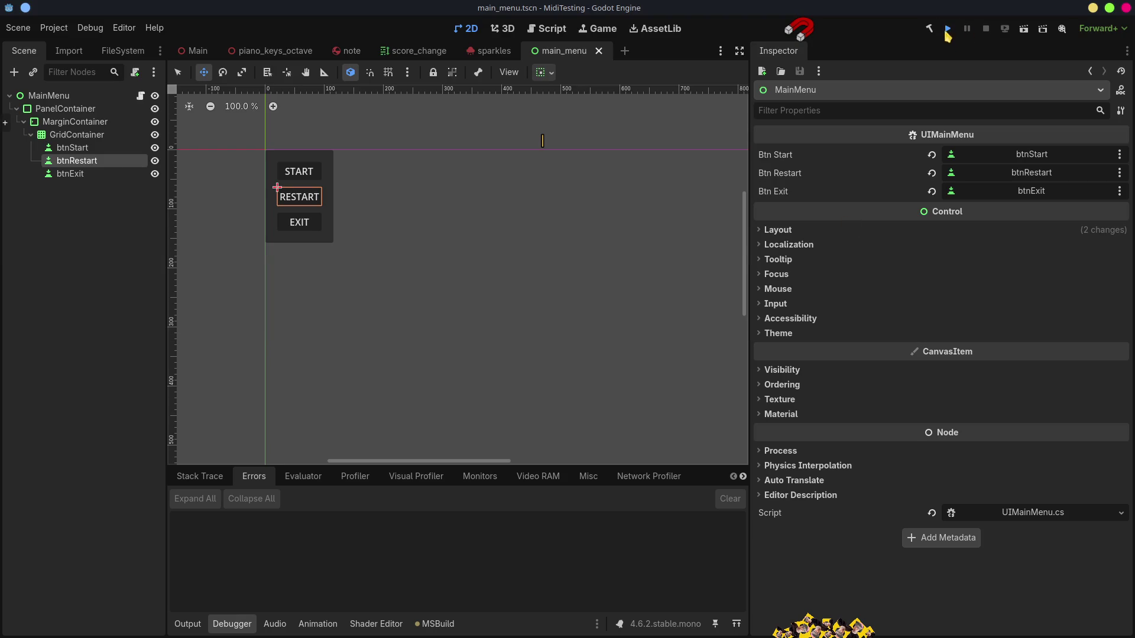
left_click(947, 29)
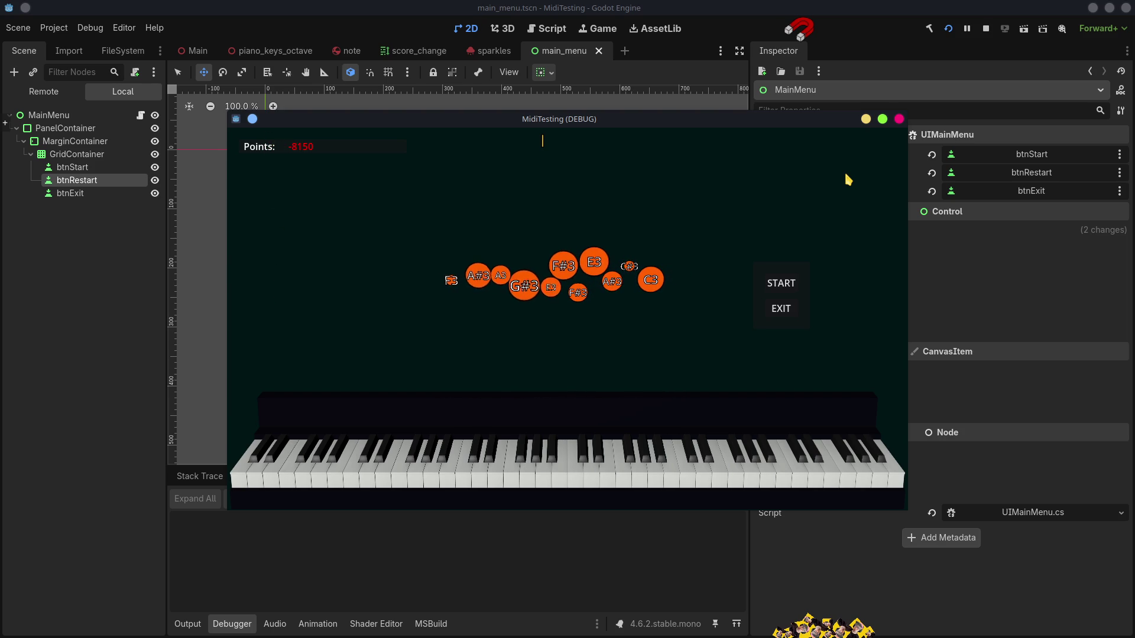
left_click(783, 310)
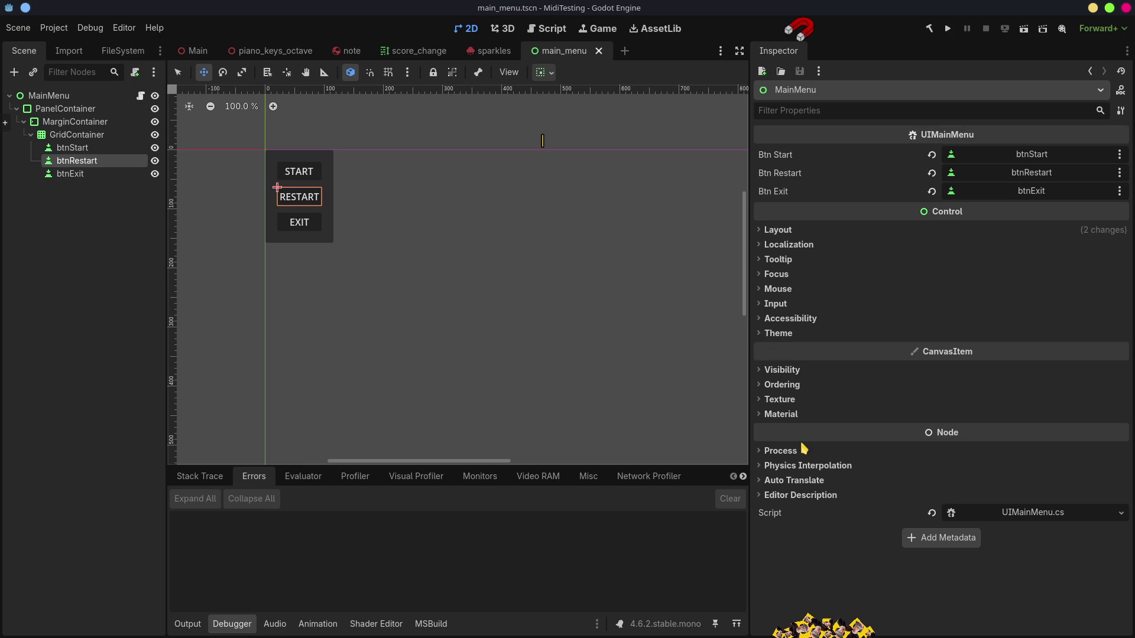
left_click(811, 621)
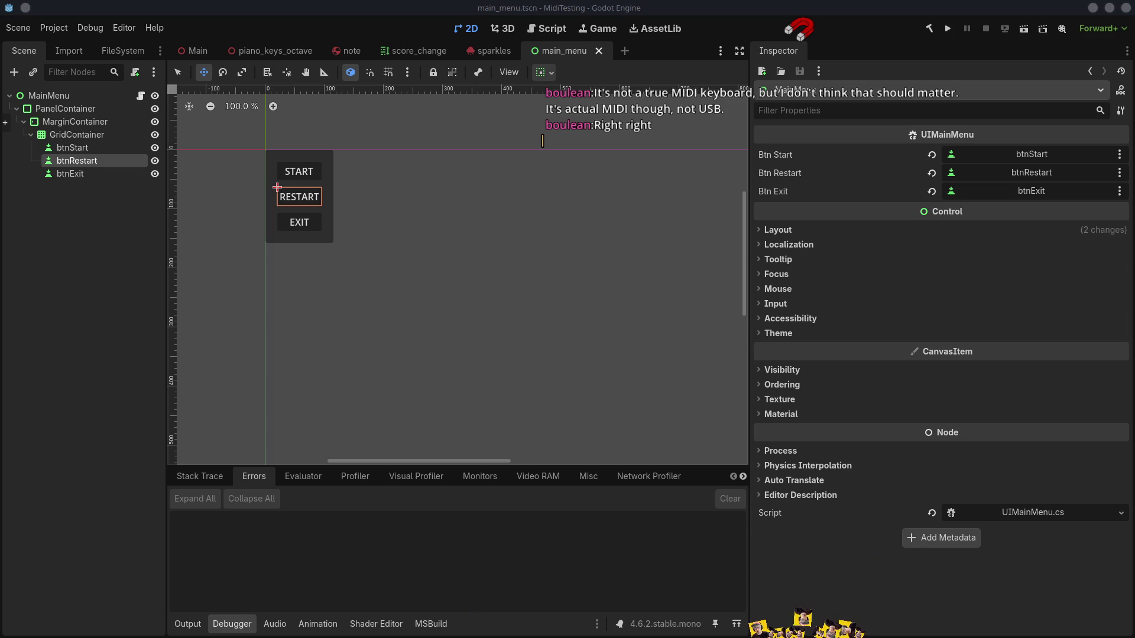
key("alt+Tab")
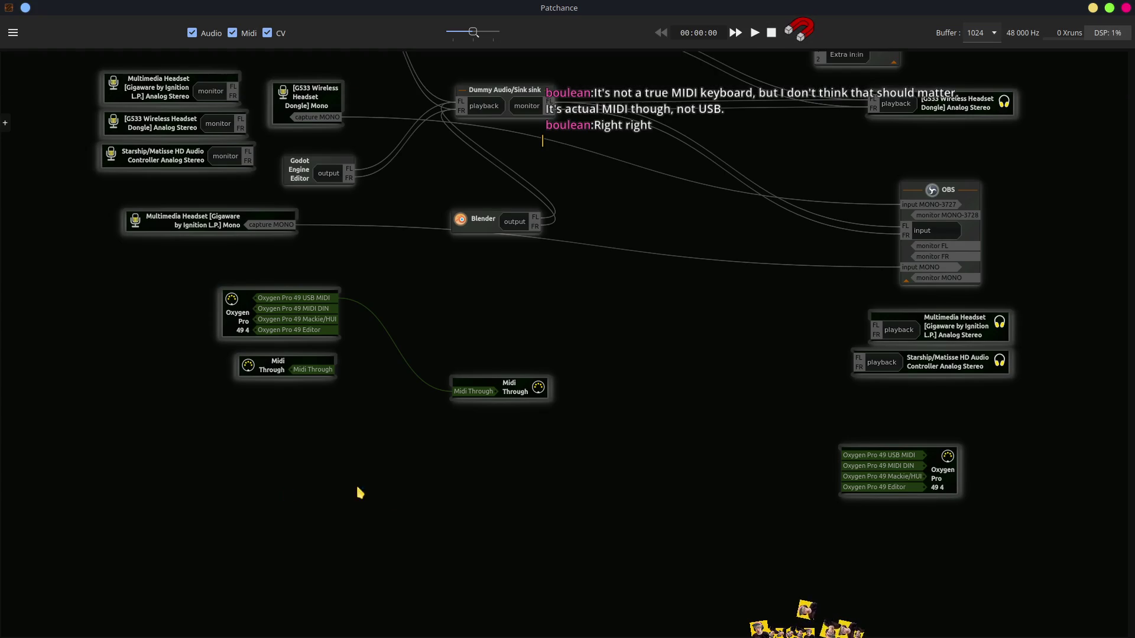
Step: Reposition the Midi Through node in the patchbay, then go back to the Godot editor
left_click_drag(513, 394, 714, 320)
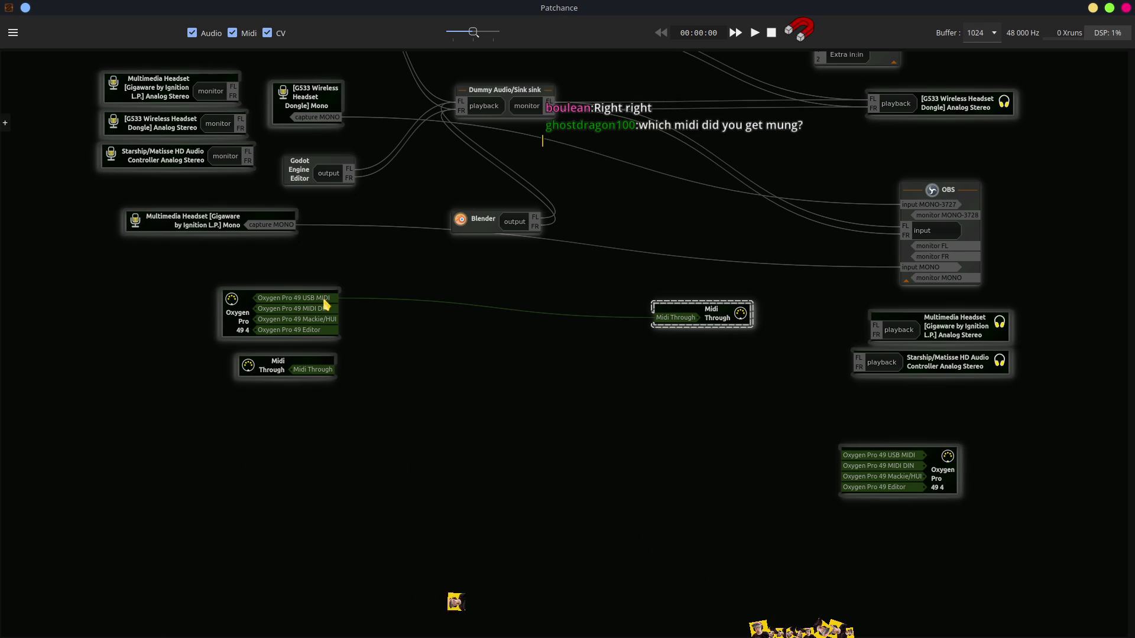
mouse_move(717, 309)
left_mouse_down()
mouse_move(705, 346)
mouse_move(693, 329)
left_mouse_up()
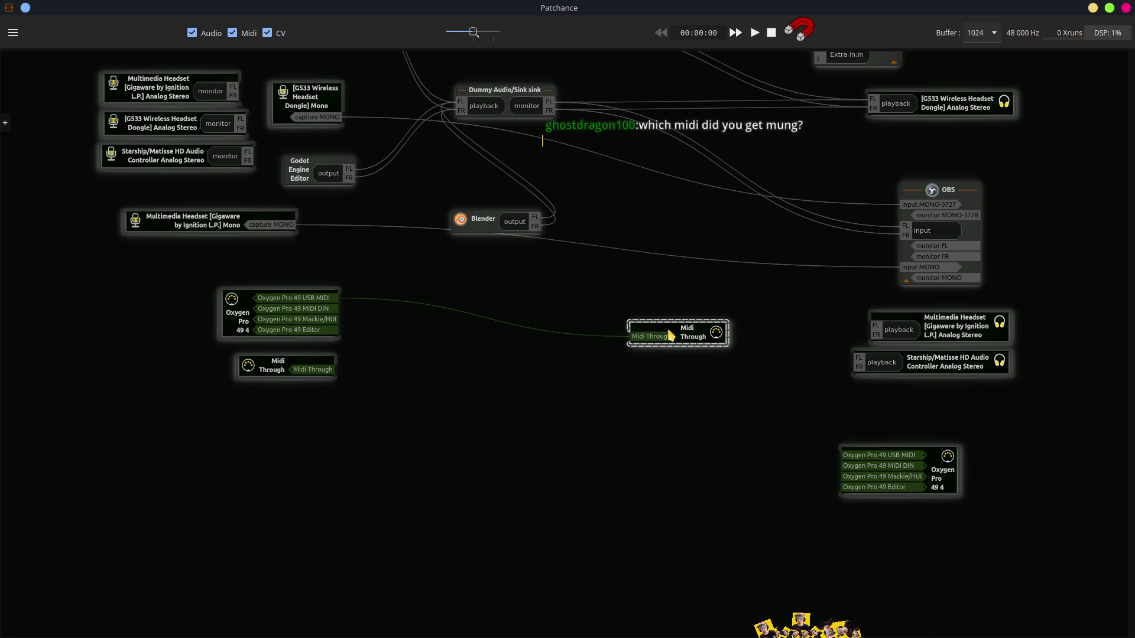
left_click_drag(667, 337, 552, 326)
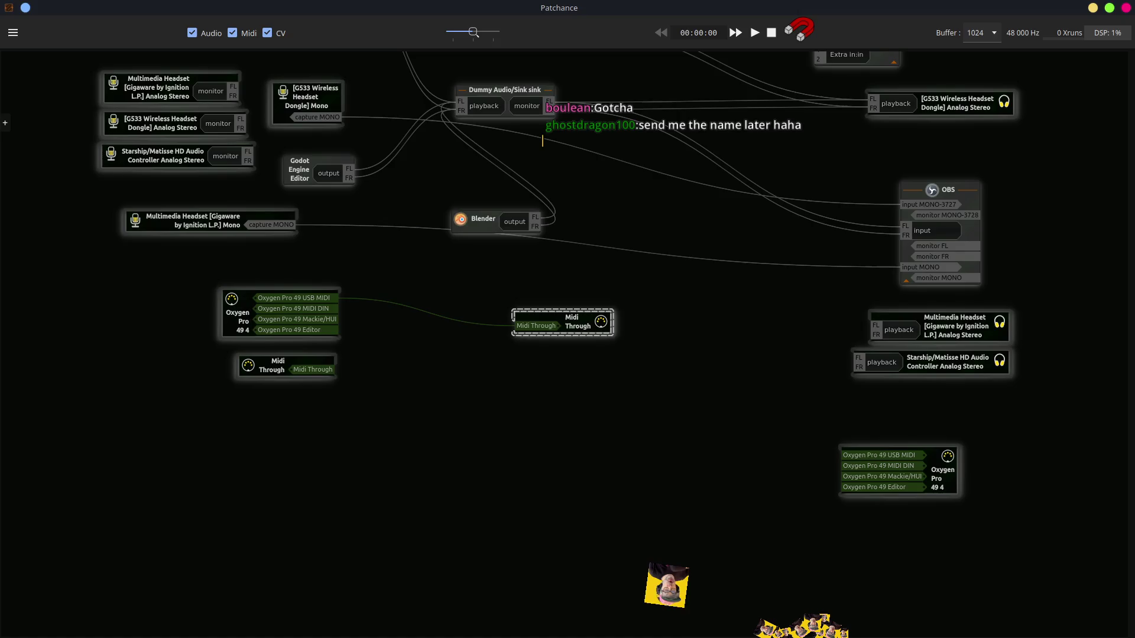
key("alt+Tab")
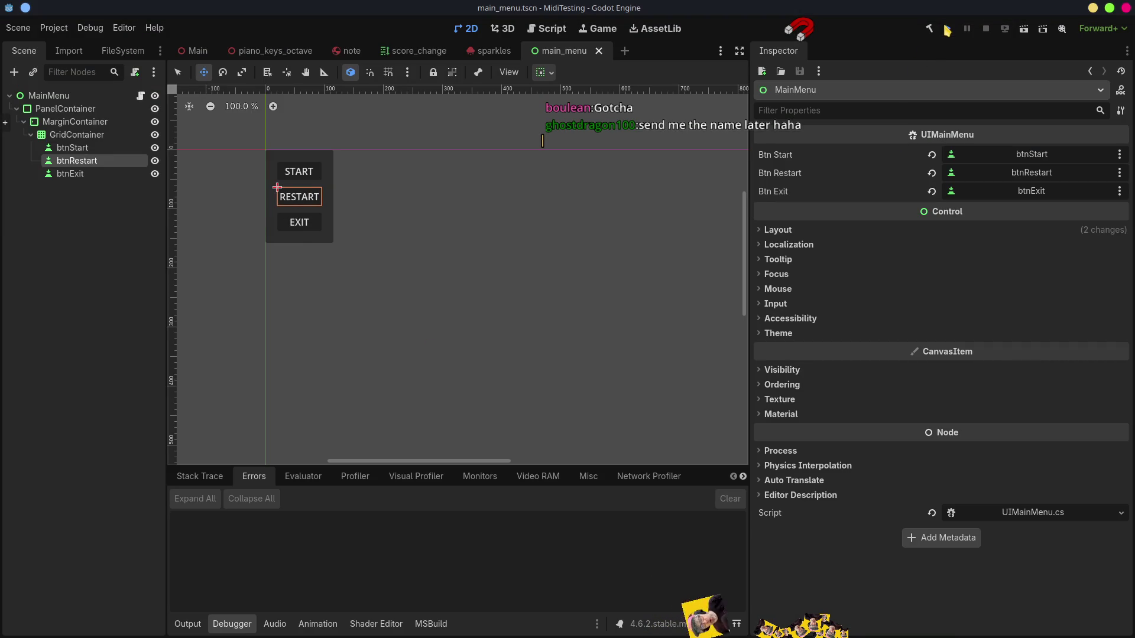
Step: Debug-run MidiTesting with the output log shown, play some notes, then switch to UIMainMenu.cs
left_click(947, 30)
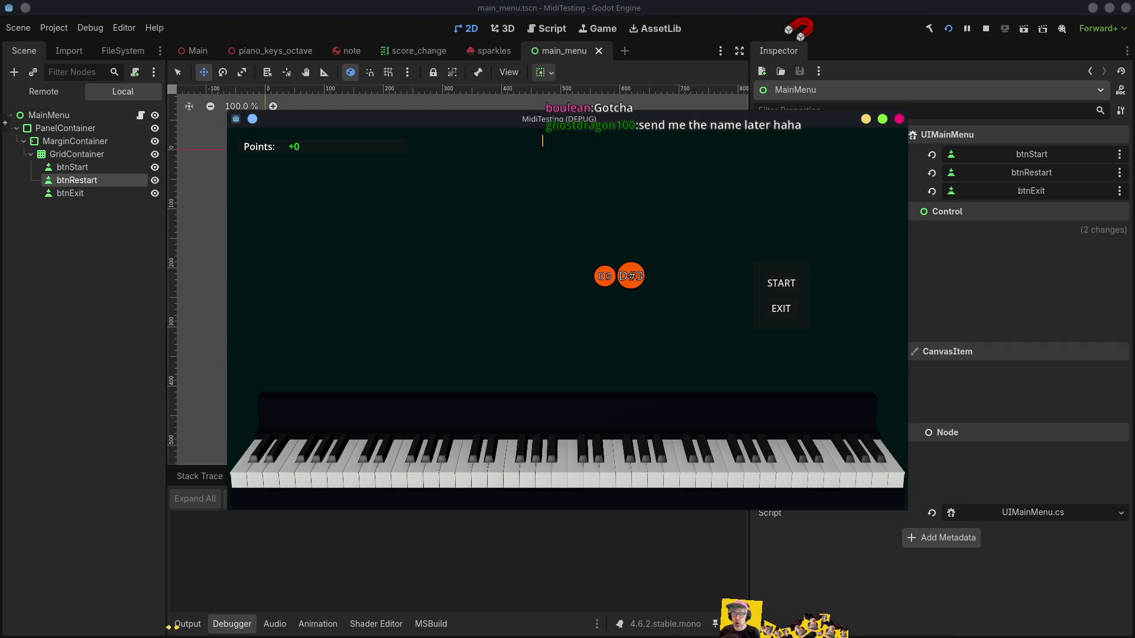
left_click(188, 624)
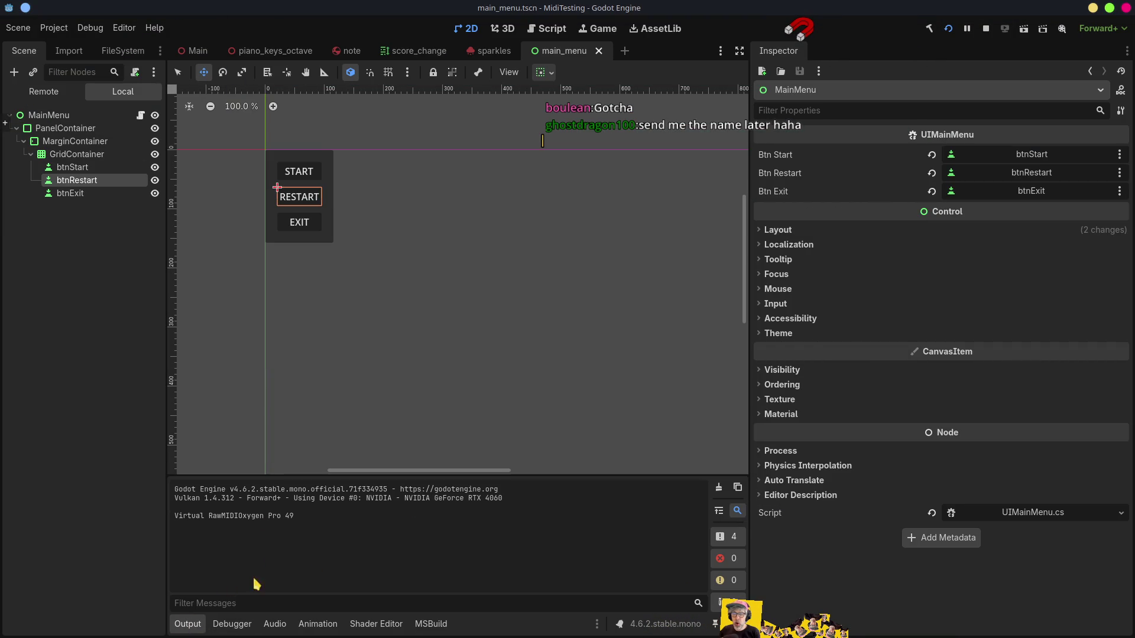
key("alt+Tab")
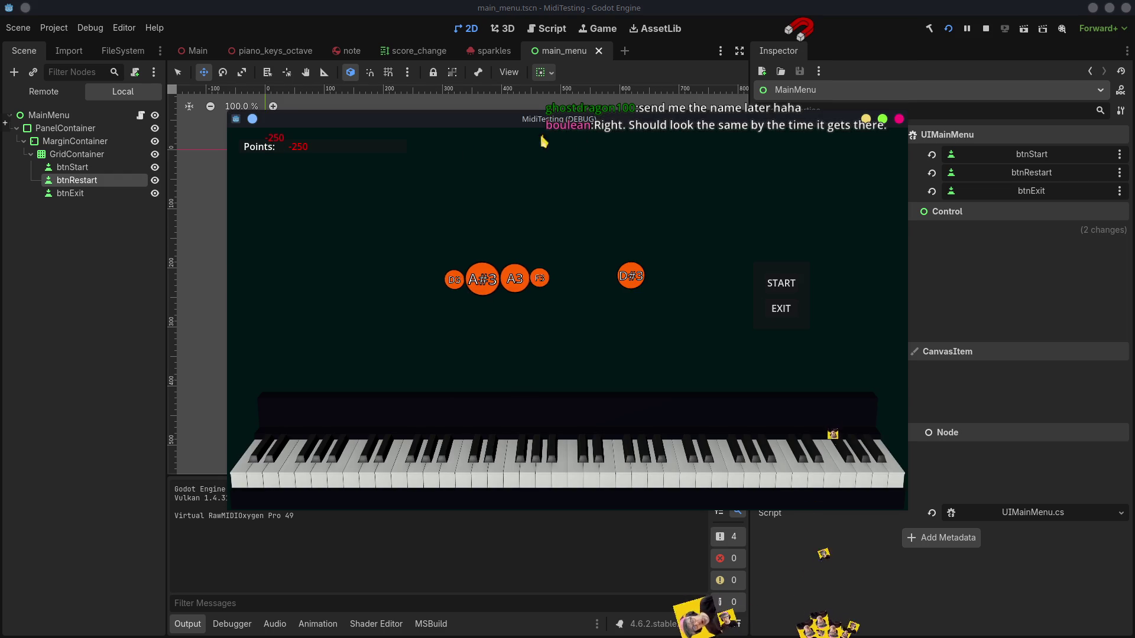
left_click_drag(463, 61, 453, 56)
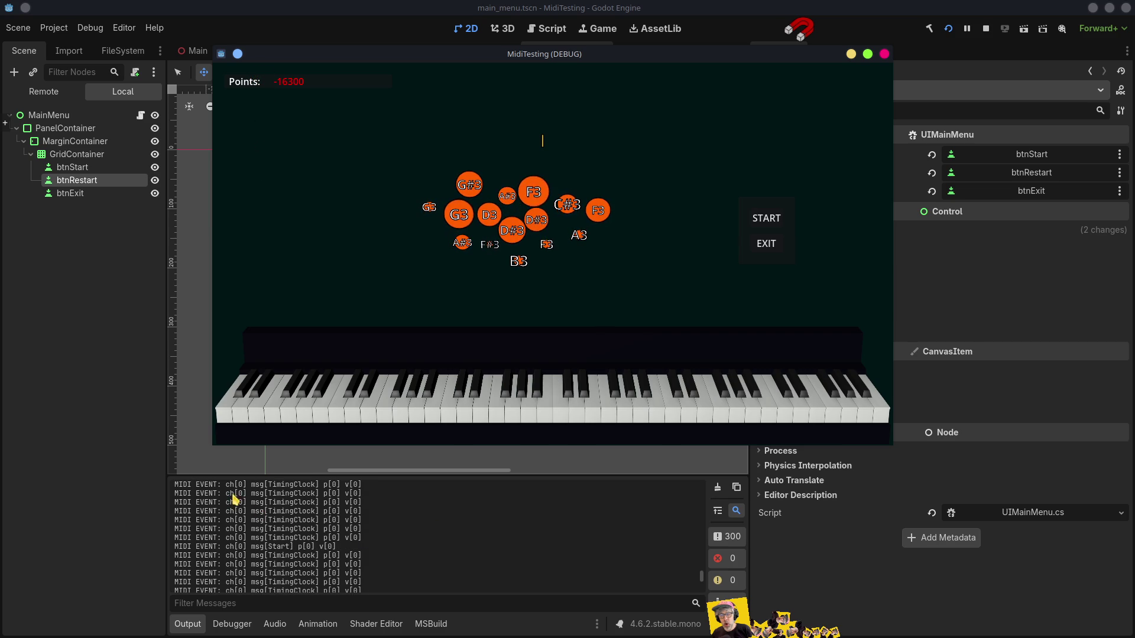
key("F8")
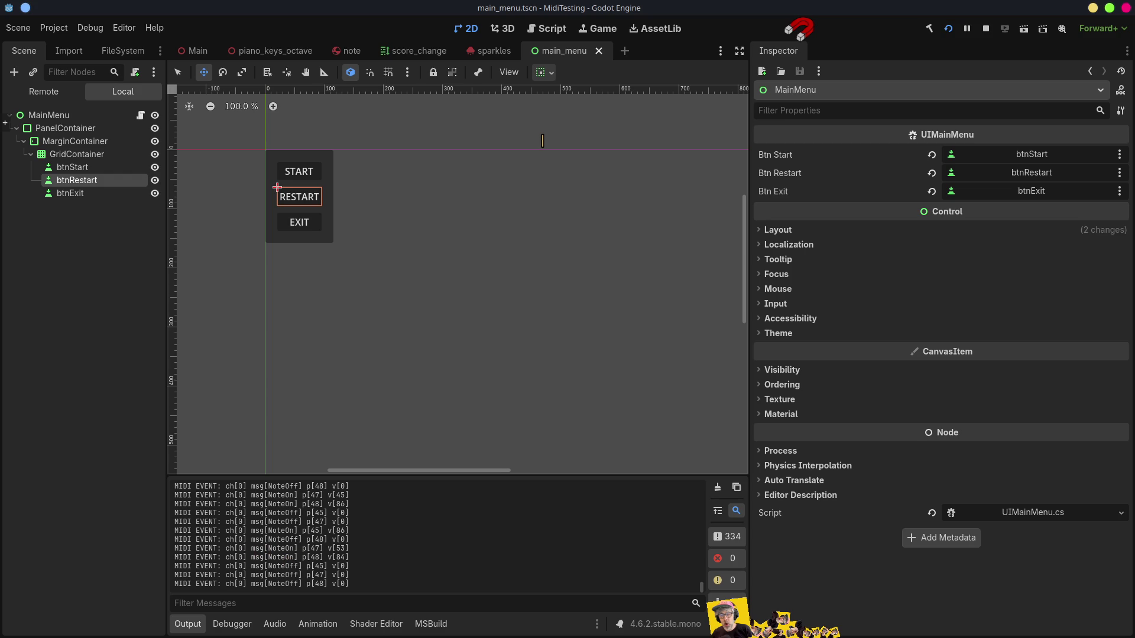
key("alt+Tab")
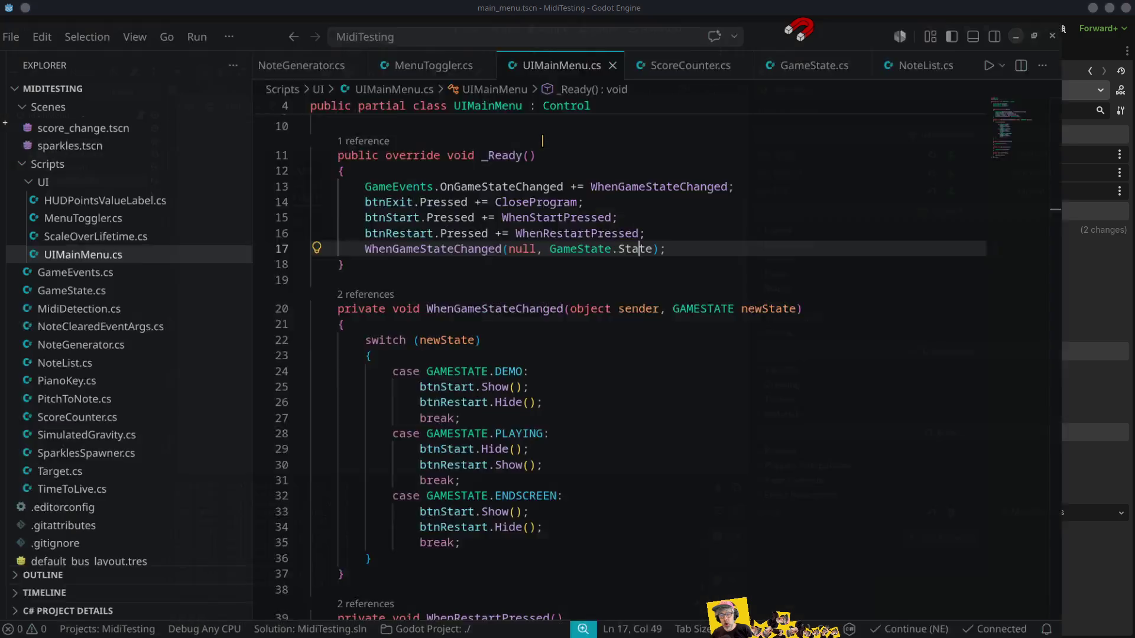
Step: Read MidiDetection.cs documentation for OpenMidiInputs and GetConnectedMidiInputs, then stop Godot's running game
scroll(582, 314, "up", 5)
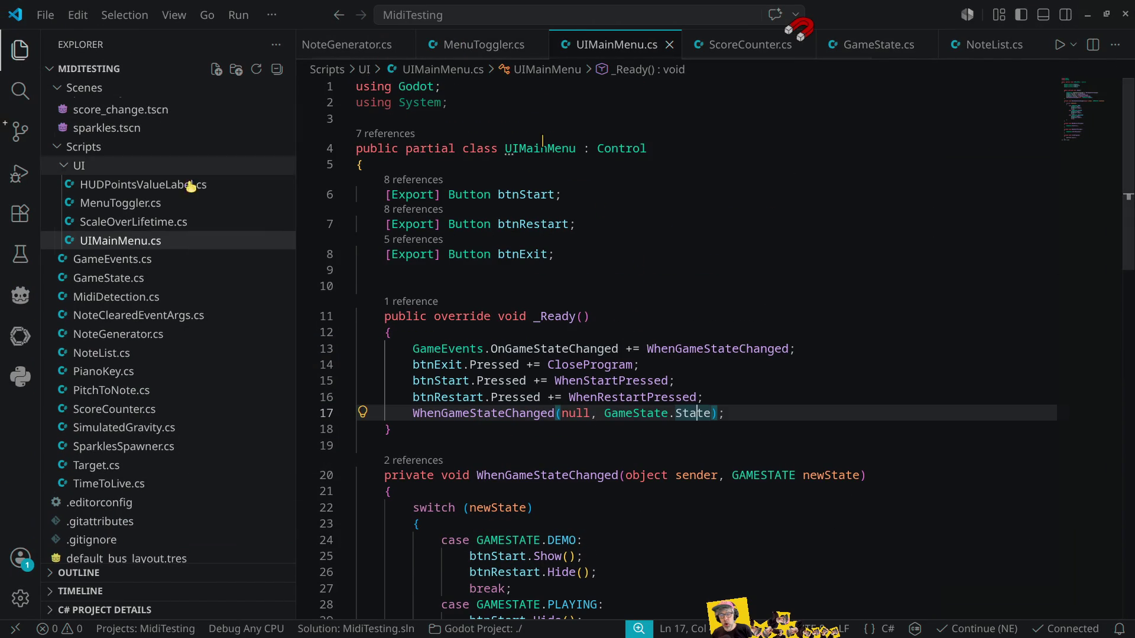
left_click(124, 300)
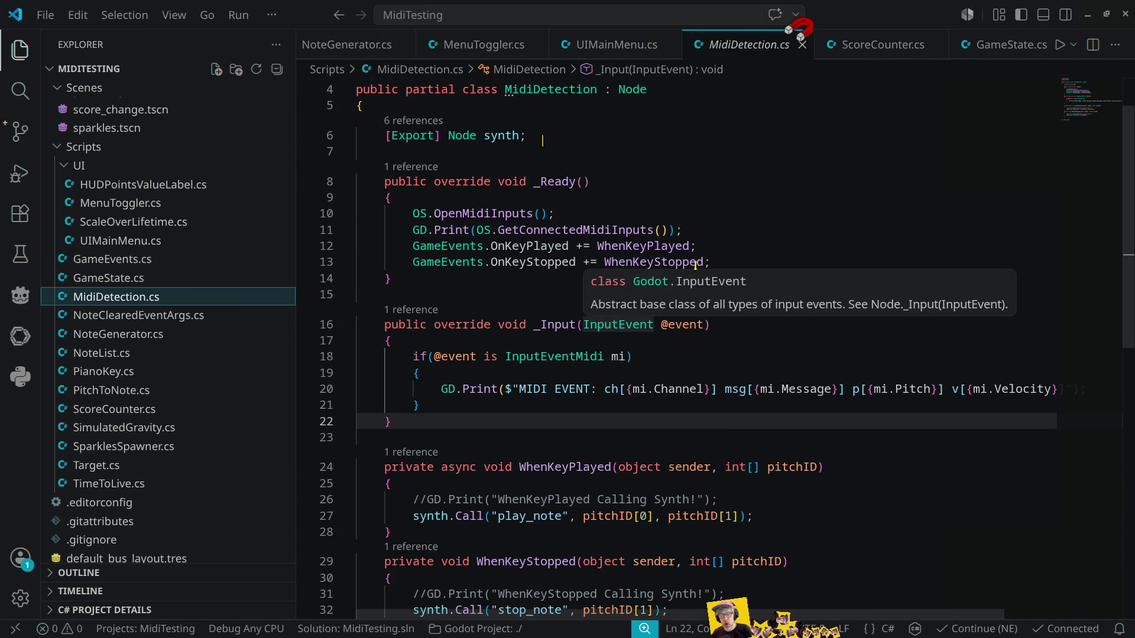
mouse_move(566, 229)
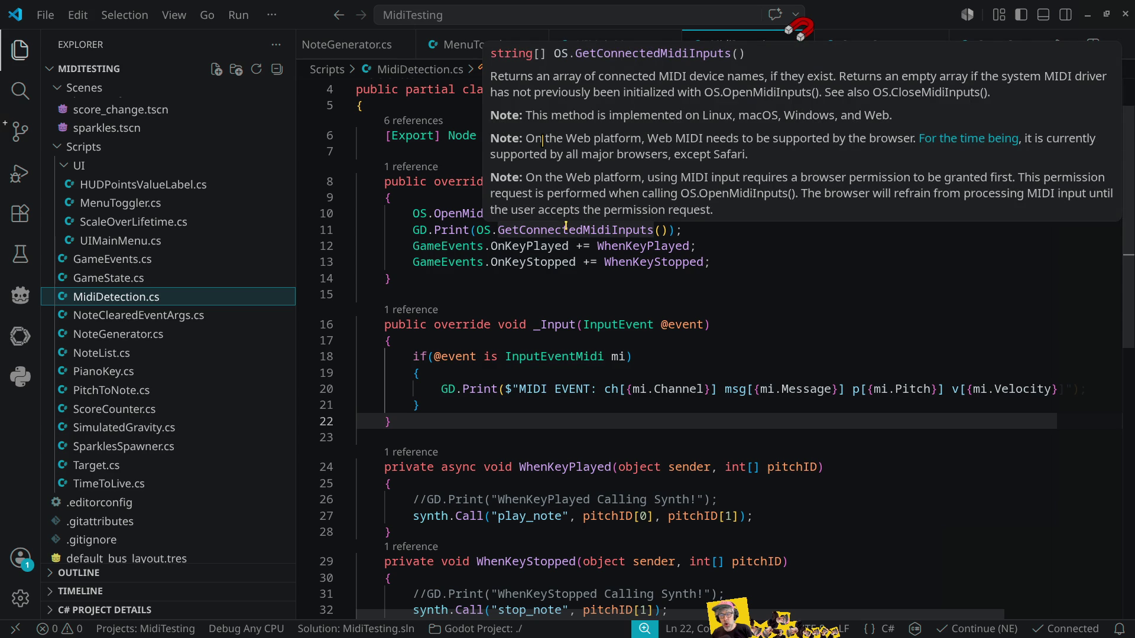
left_click(712, 262)
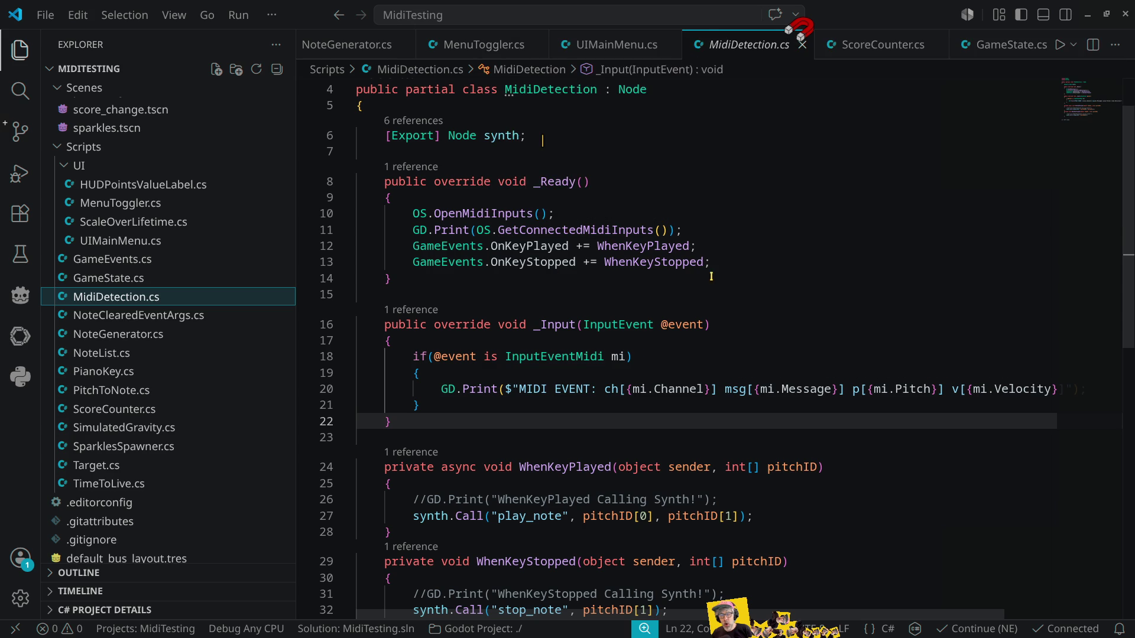
left_click(477, 216)
mouse_move(479, 214)
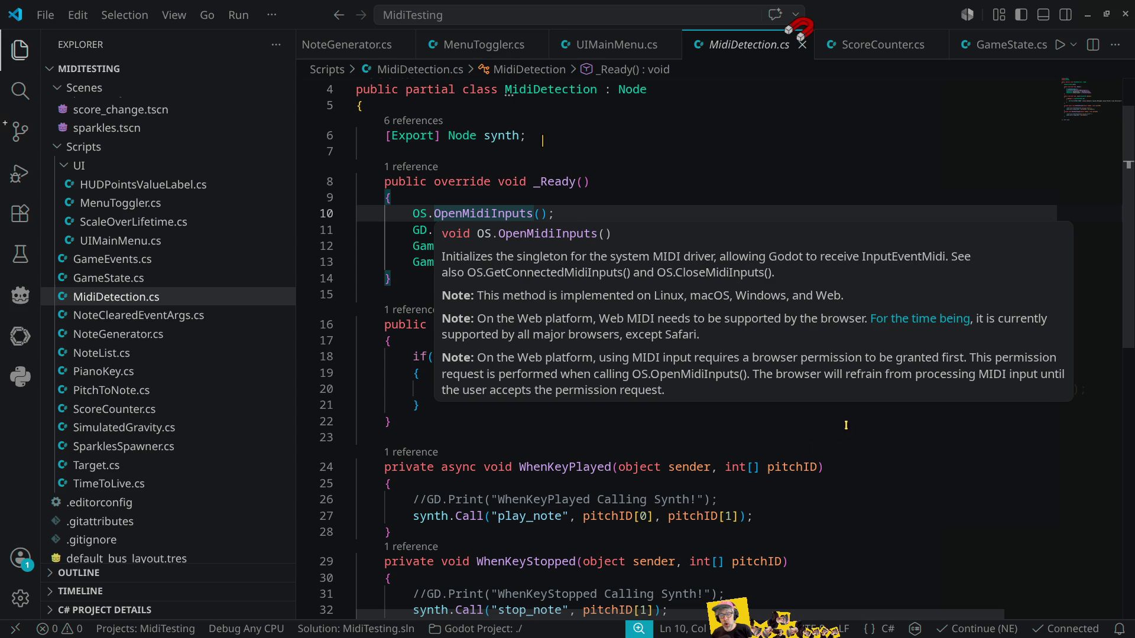
mouse_move(595, 231)
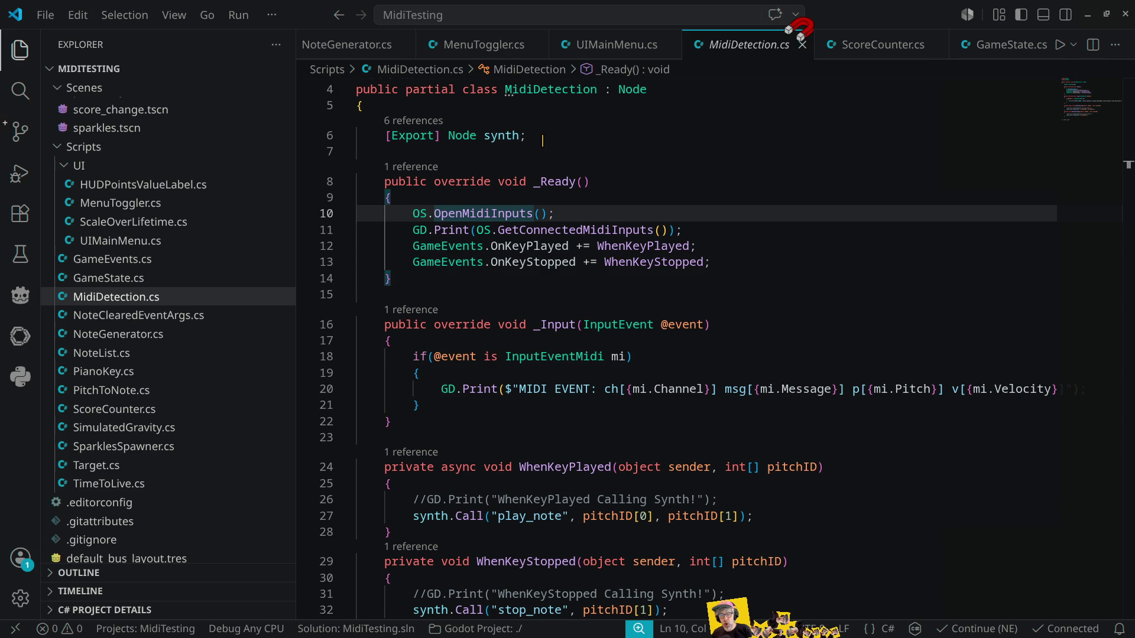
key("alt+Tab")
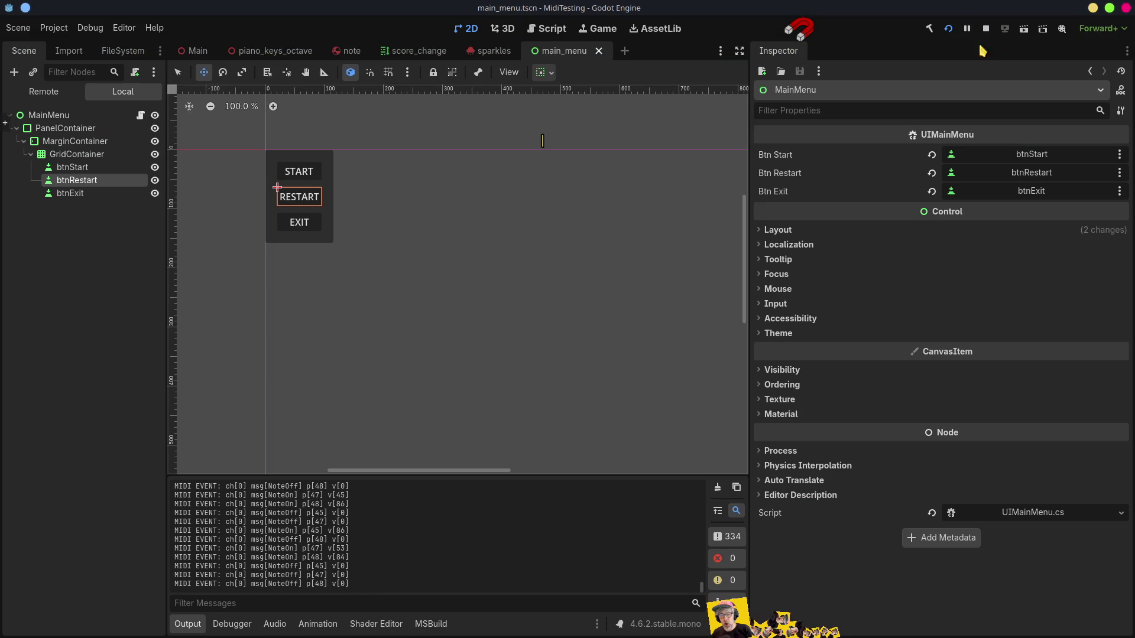
left_click(986, 29)
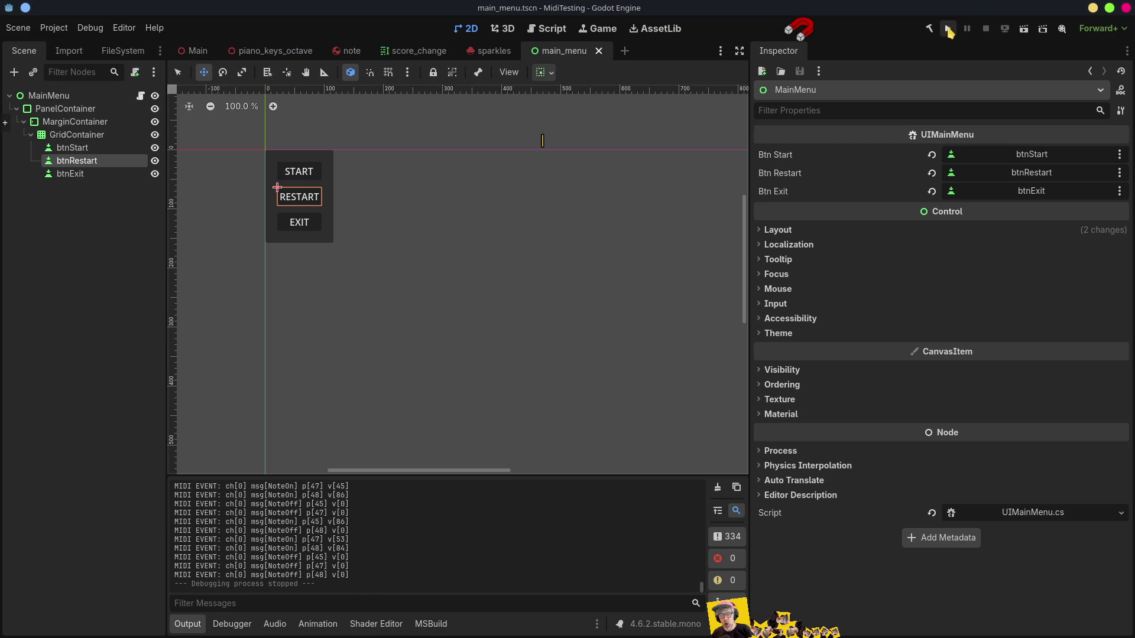
Step: Launch a fresh debug run, play notes until the score reaches -4250, then stop it
left_click(948, 28)
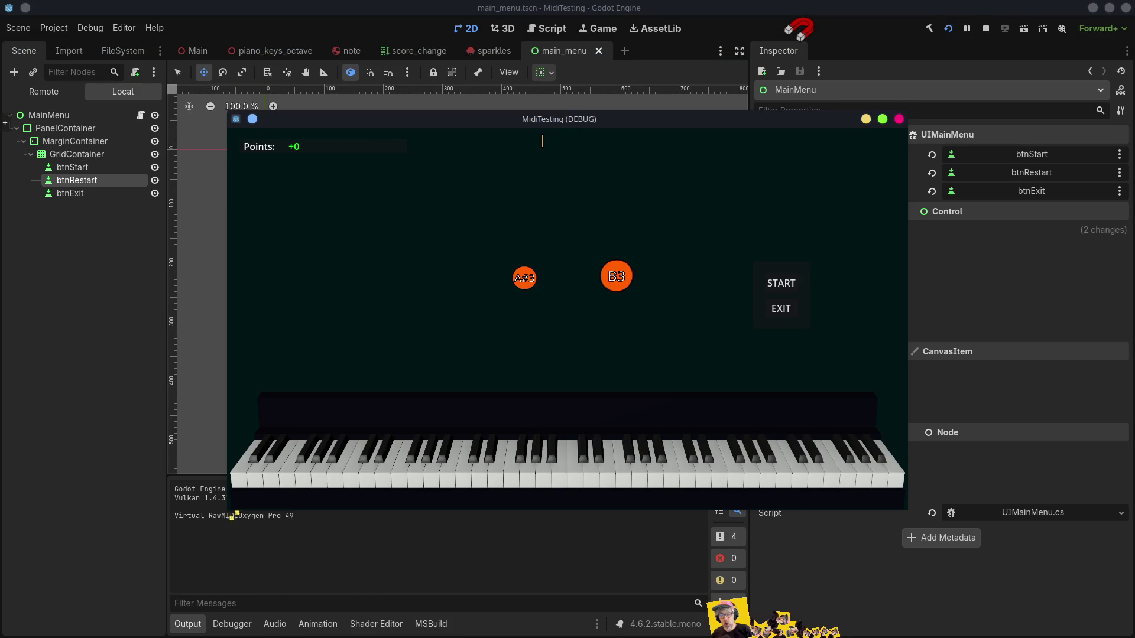
left_click_drag(429, 120, 435, 53)
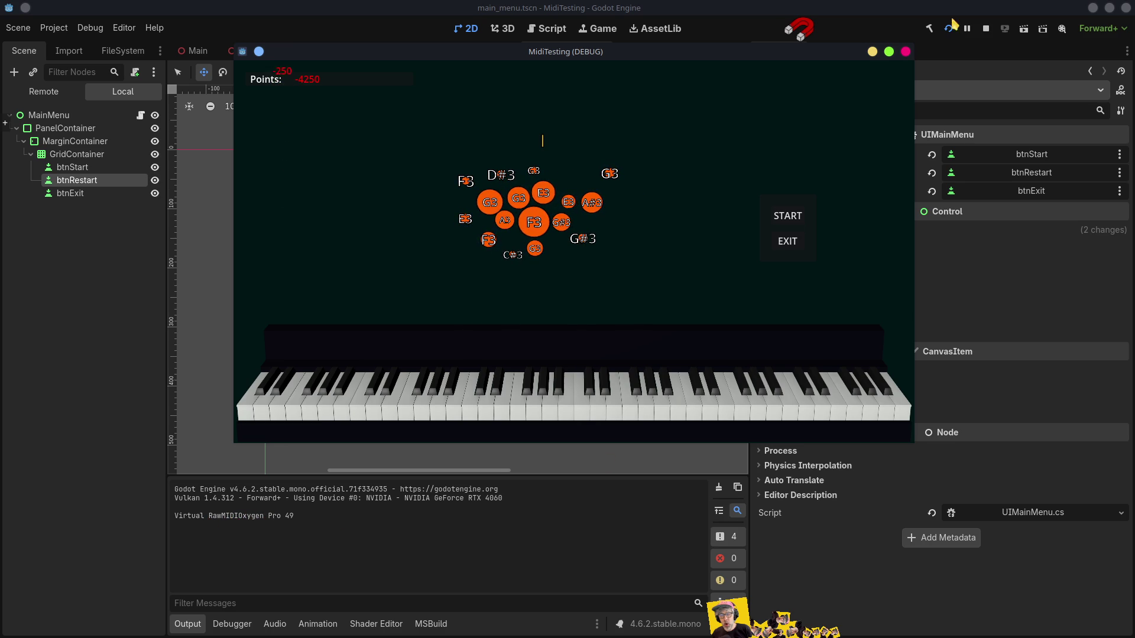
left_click(985, 28)
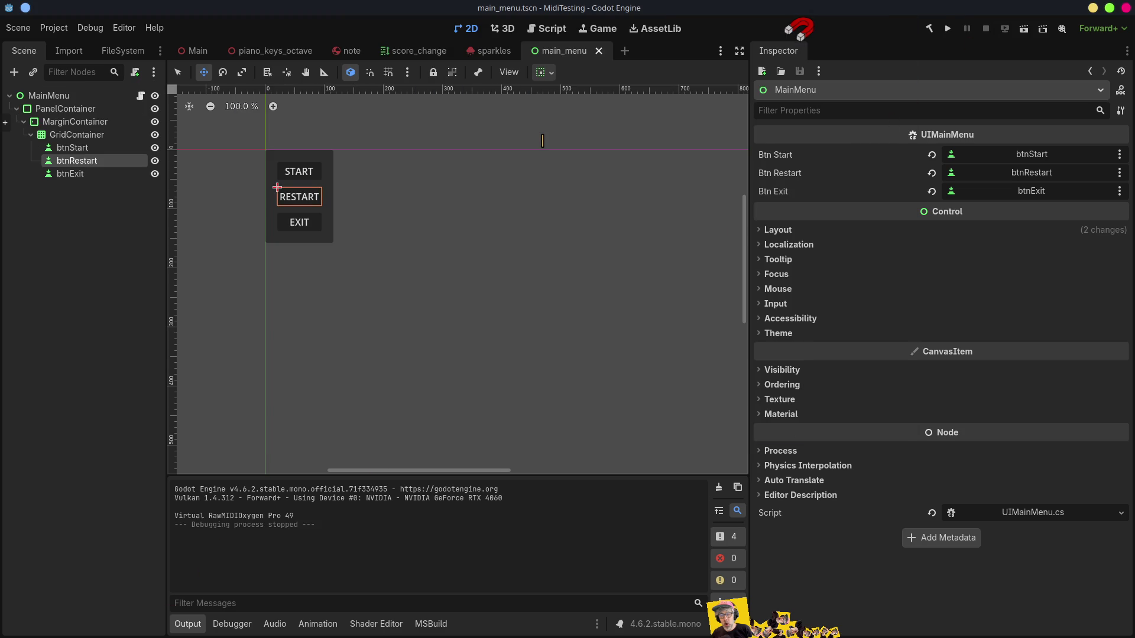
Step: Review the MIDI calls in MidiDetection.cs, enlarge Godot's output log, and start a new project run
key("alt+Tab")
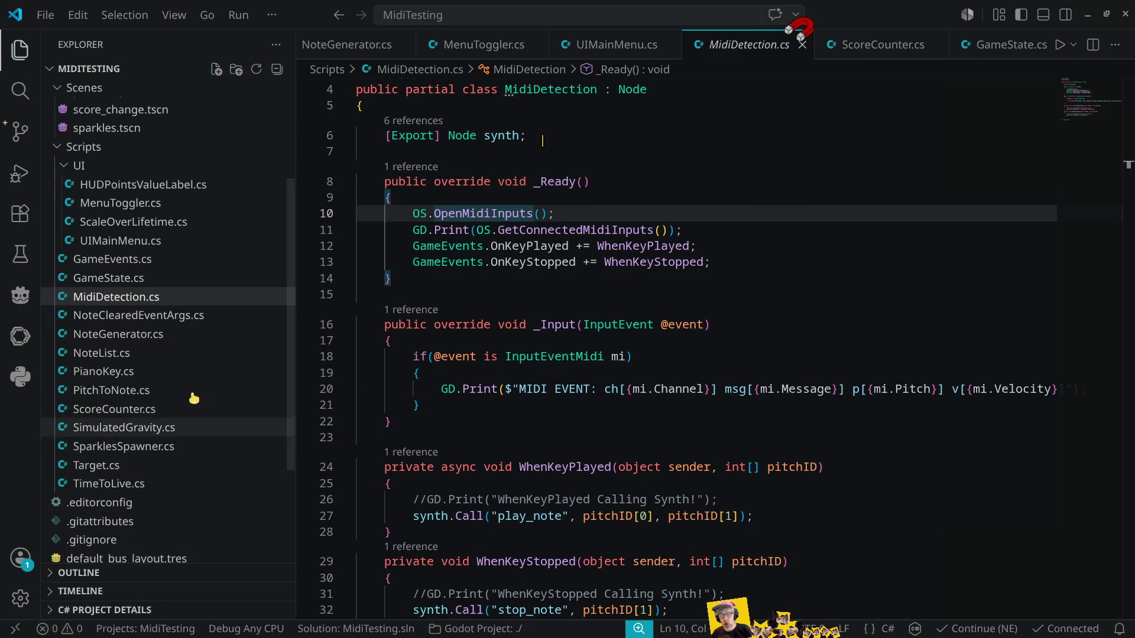
mouse_move(534, 231)
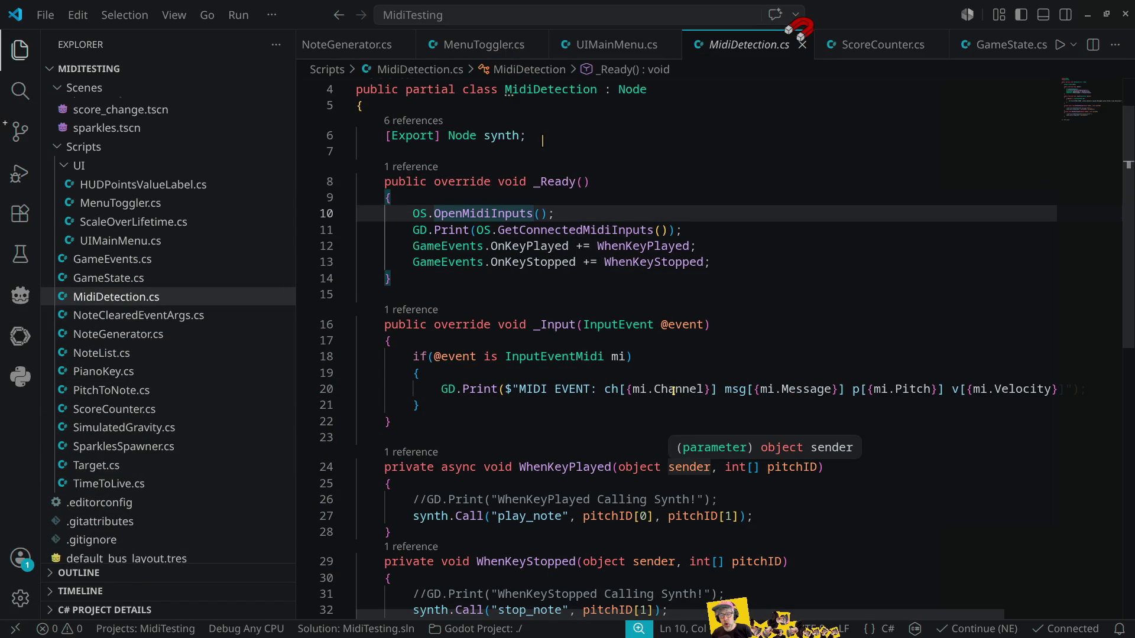
mouse_move(673, 390)
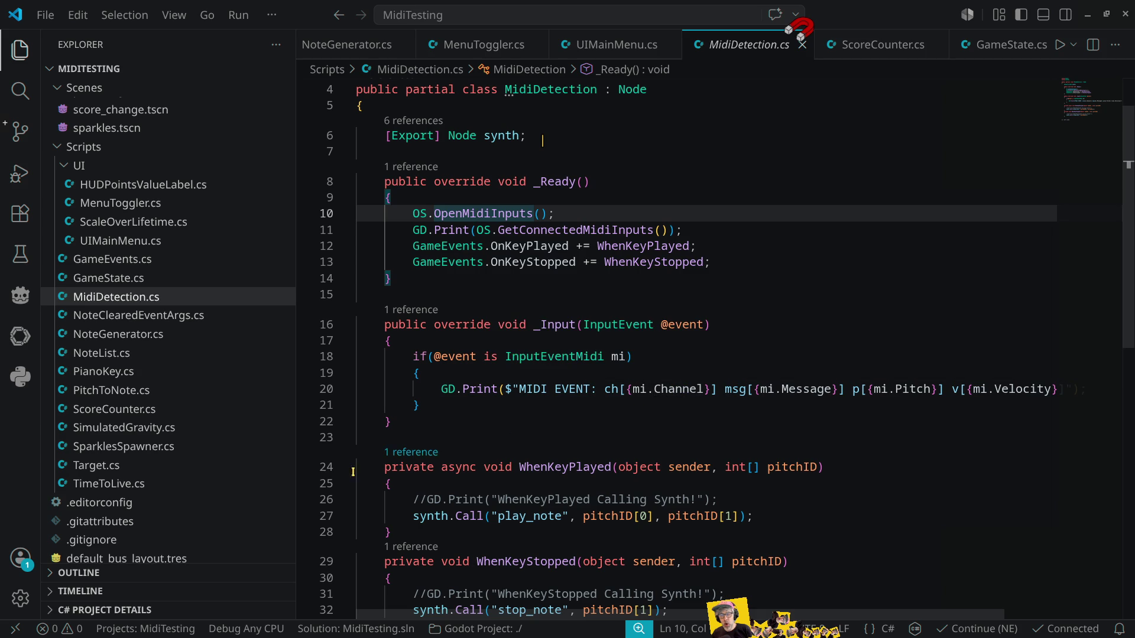
key("alt+Tab")
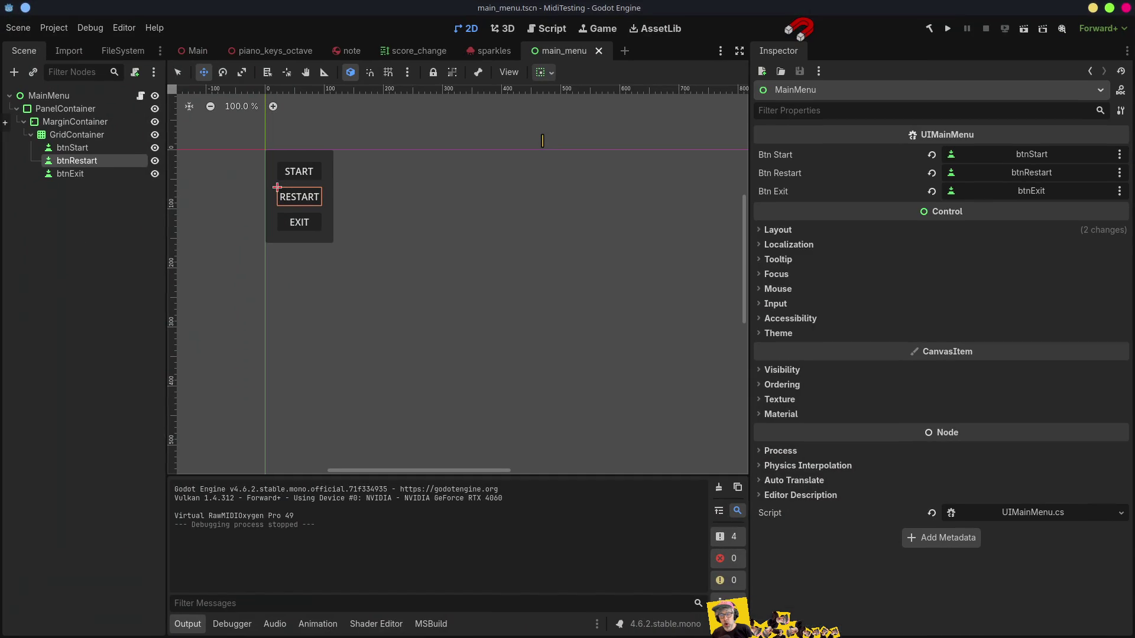
left_click_drag(375, 312, 377, 121)
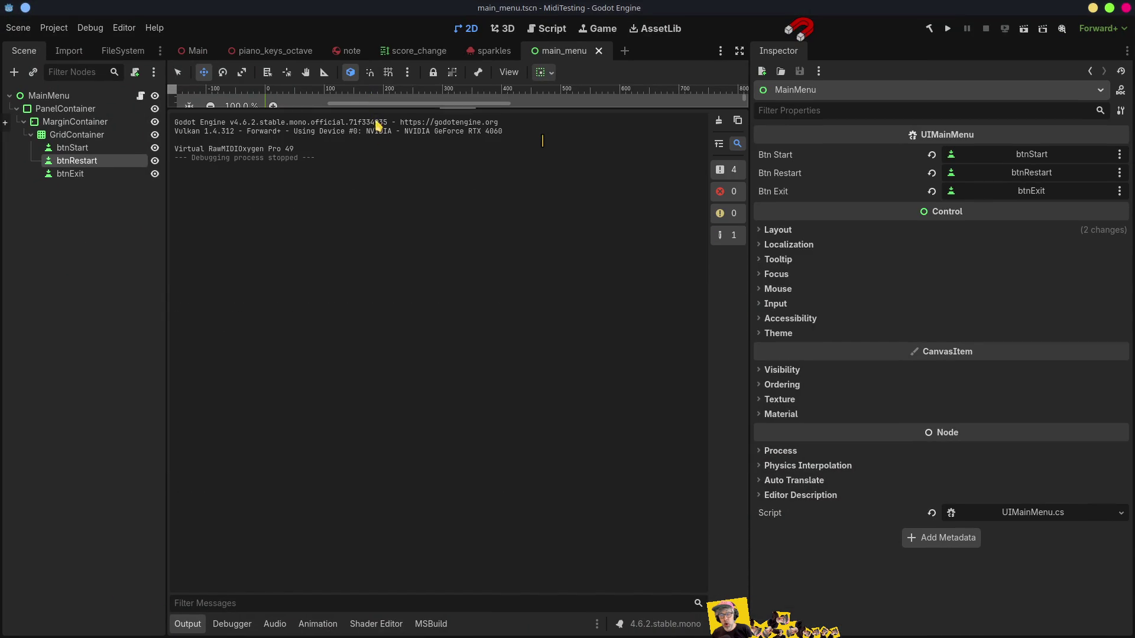
left_click(946, 29)
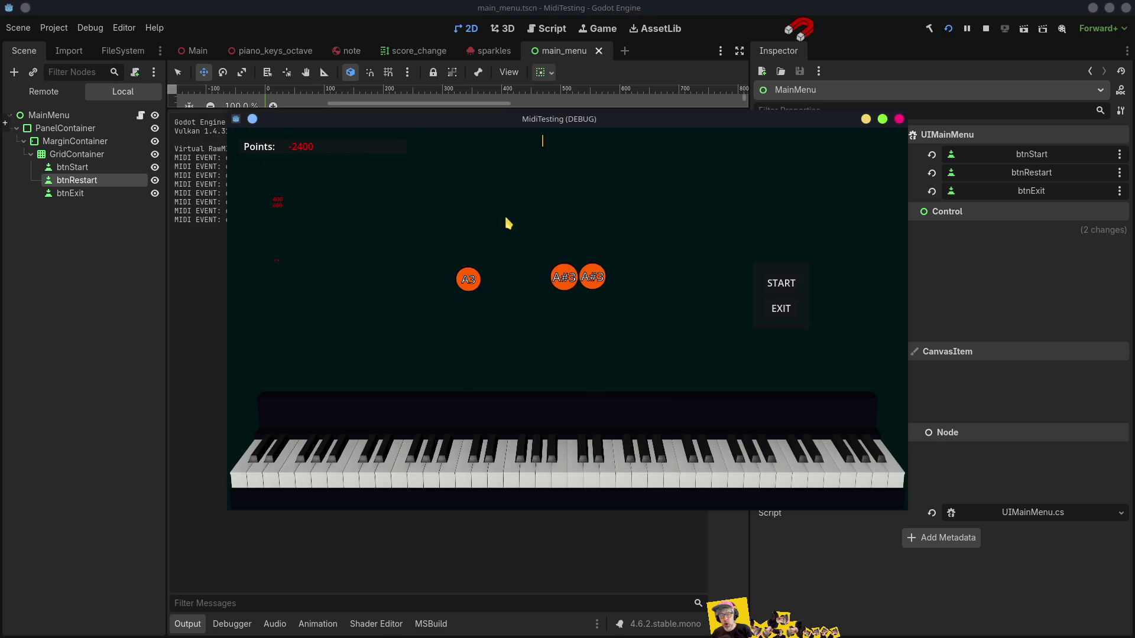
Step: Move the MidiTesting (DEBUG) game window further right on screen
left_click_drag(569, 115, 747, 94)
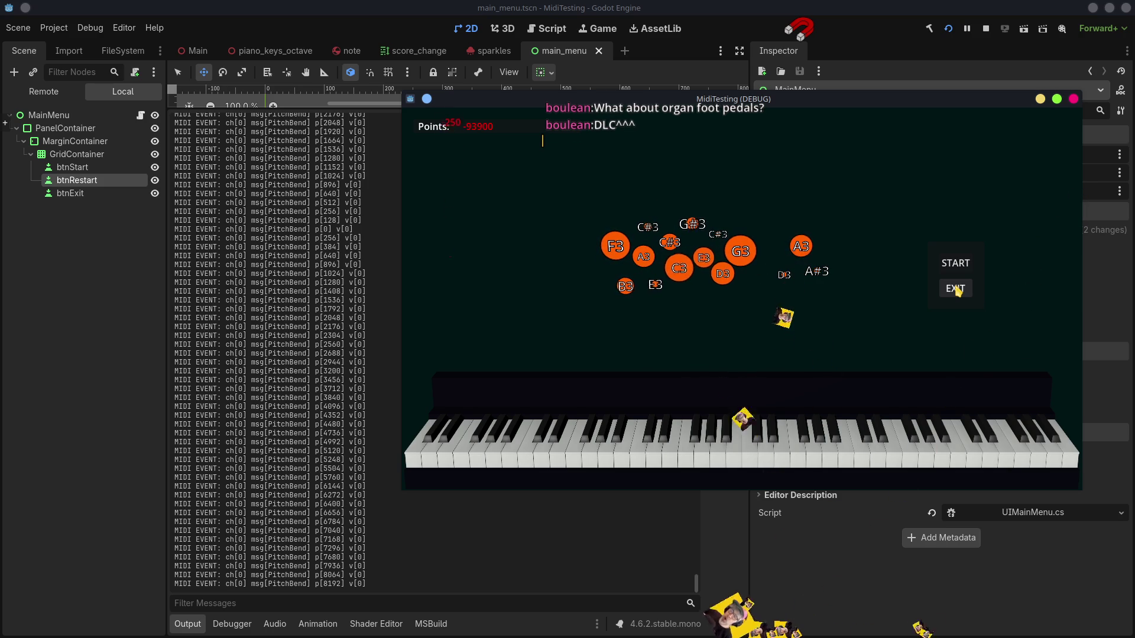
Step: Exit the MidiTesting game to stop debugging and clear the Scene dock selection
left_click(956, 290)
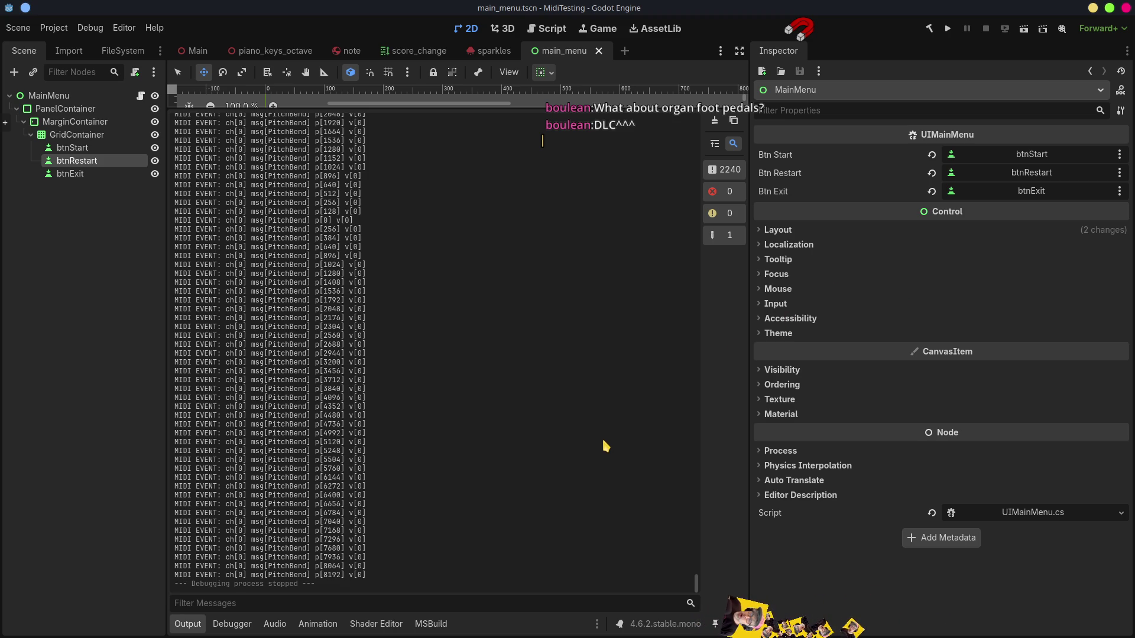
left_click(72, 511)
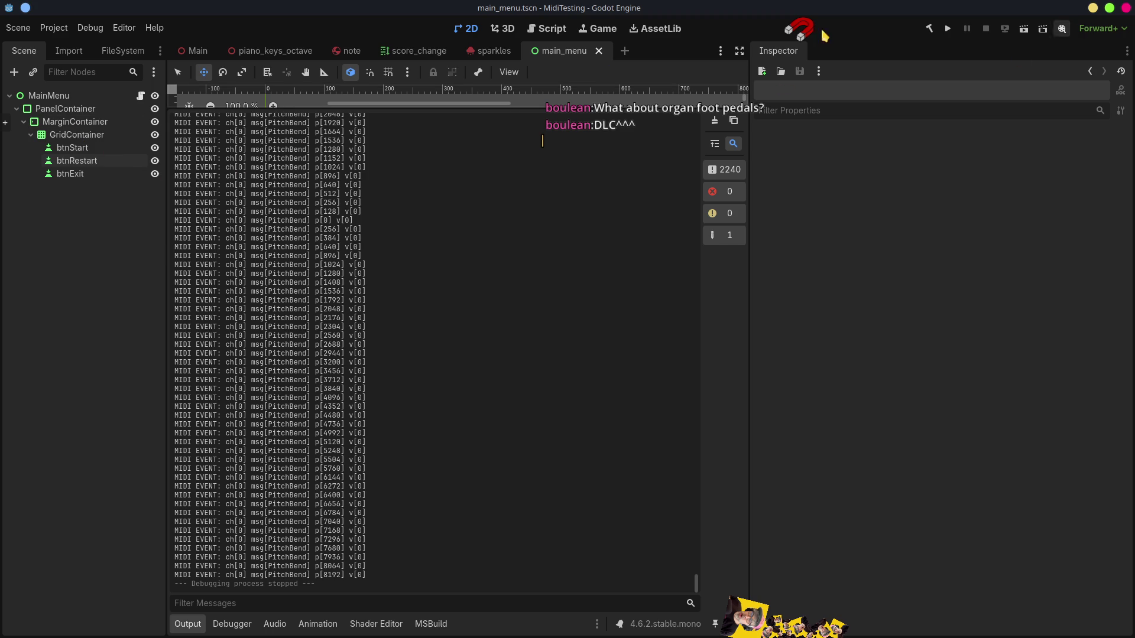
left_click(62, 29)
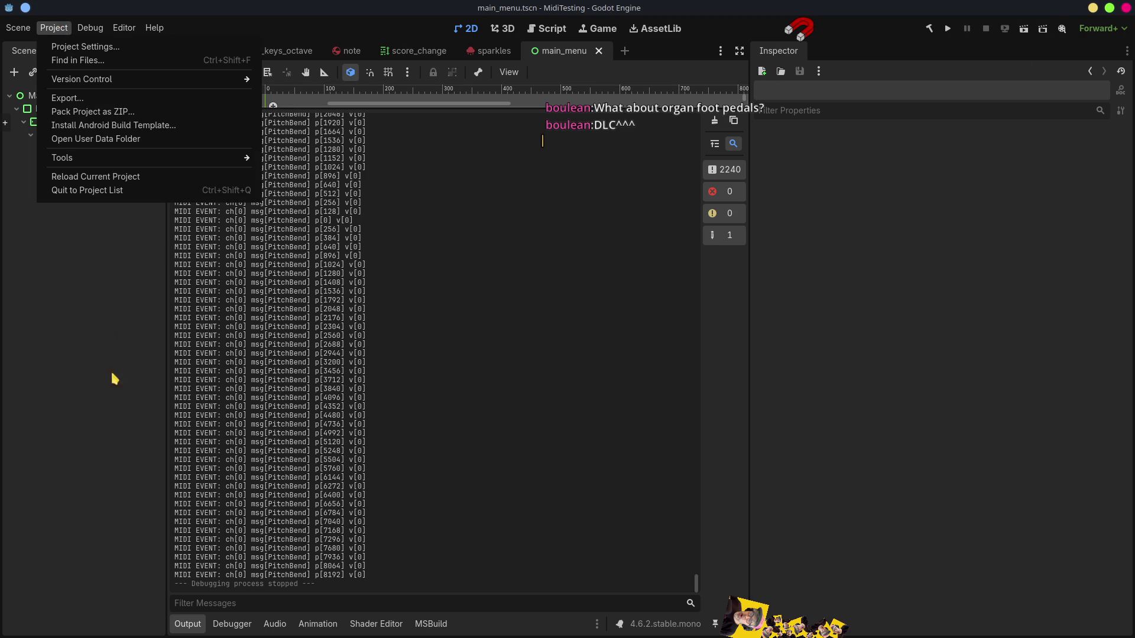
left_click(109, 394)
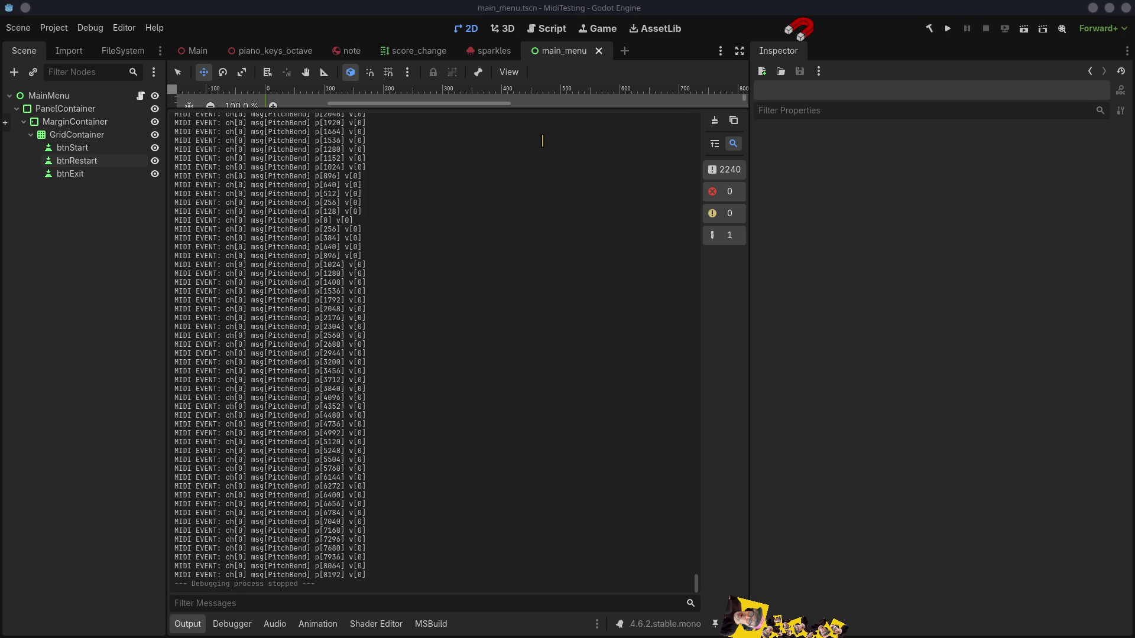
Step: Enter 0.1 as the Application > Config Version in Project Settings
left_click(54, 28)
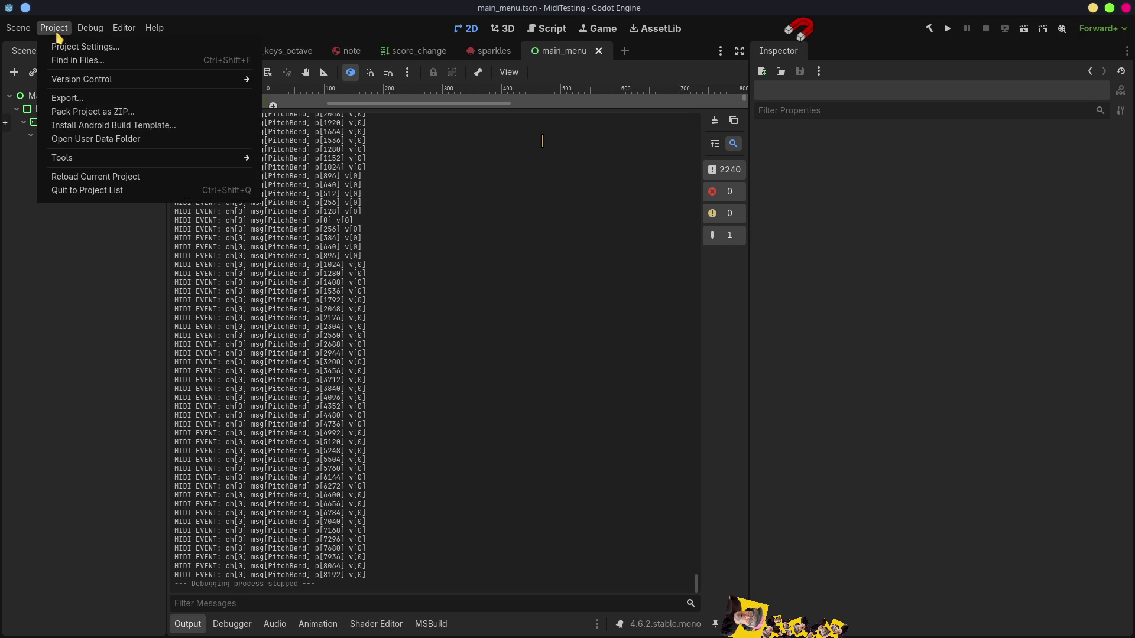
left_click(91, 48)
left_click(677, 330)
type("0")
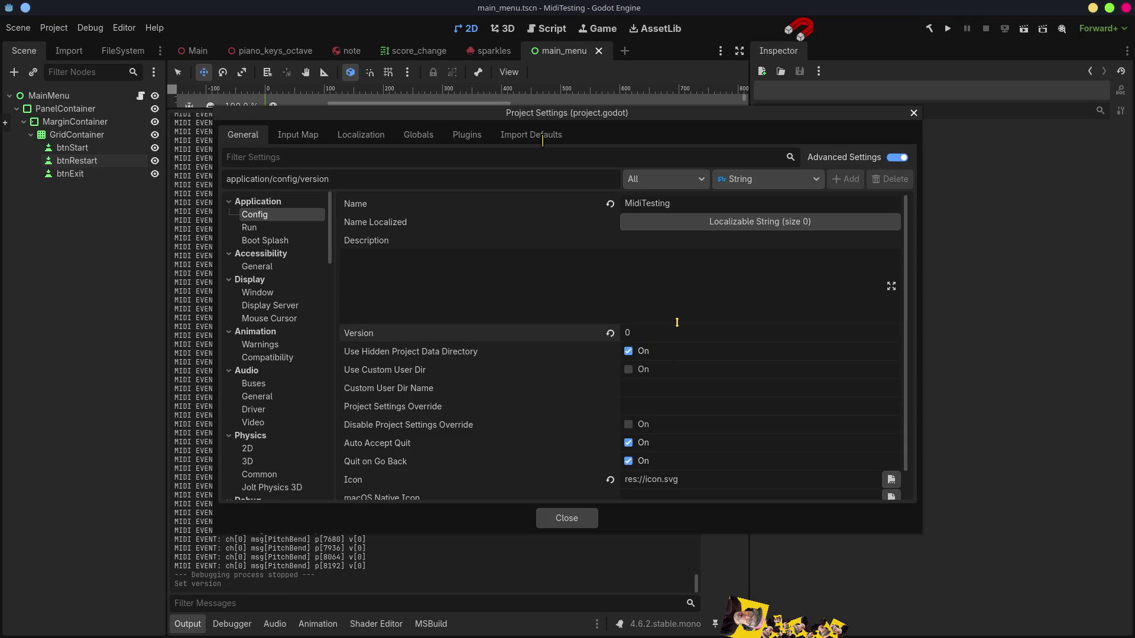
type(".1")
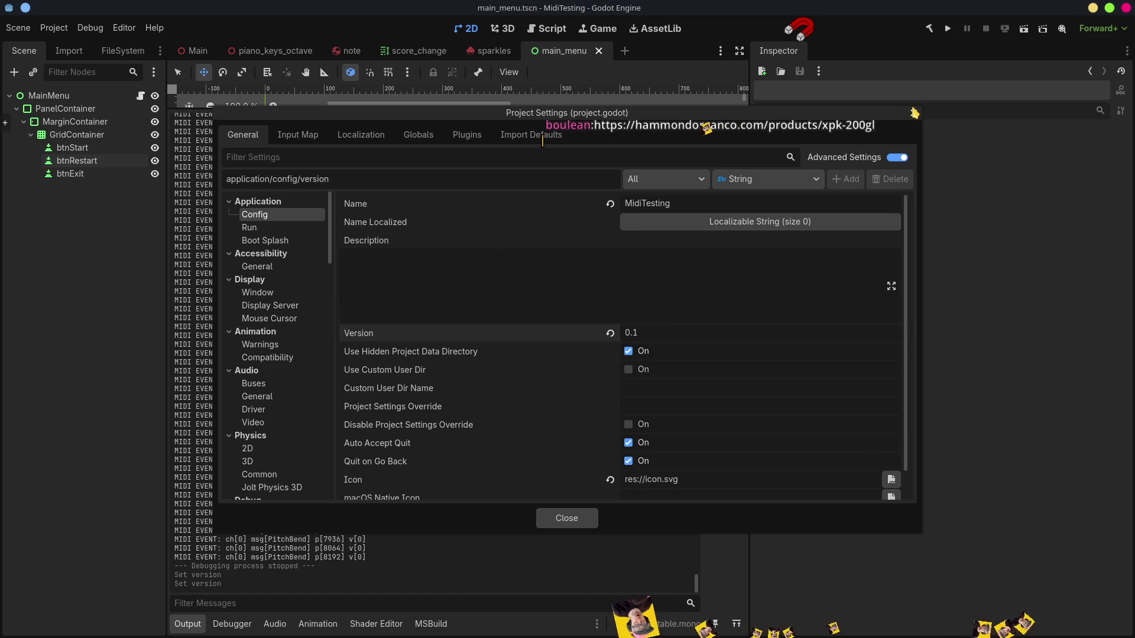
key("Escape")
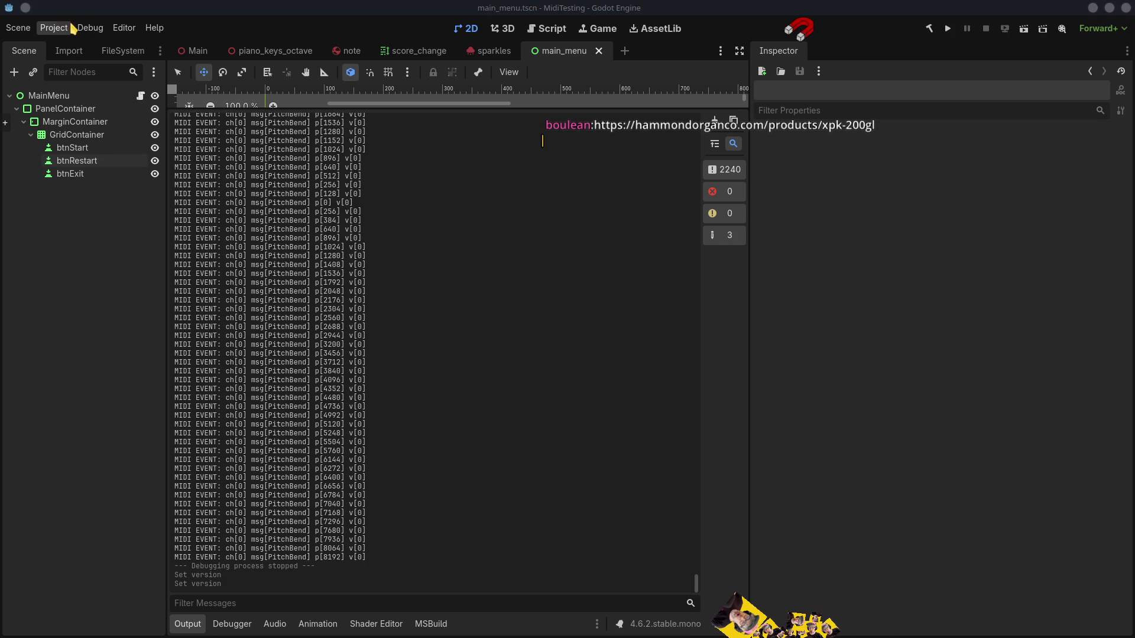
Step: Add a Linux export preset and browse for its export path
left_click(53, 28)
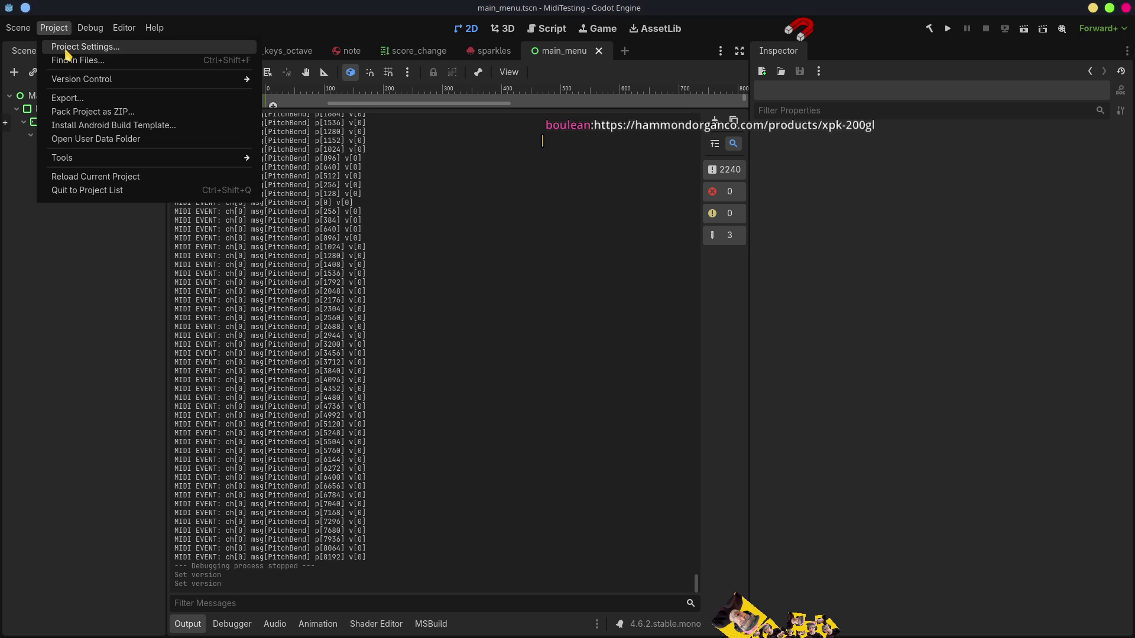
left_click(68, 97)
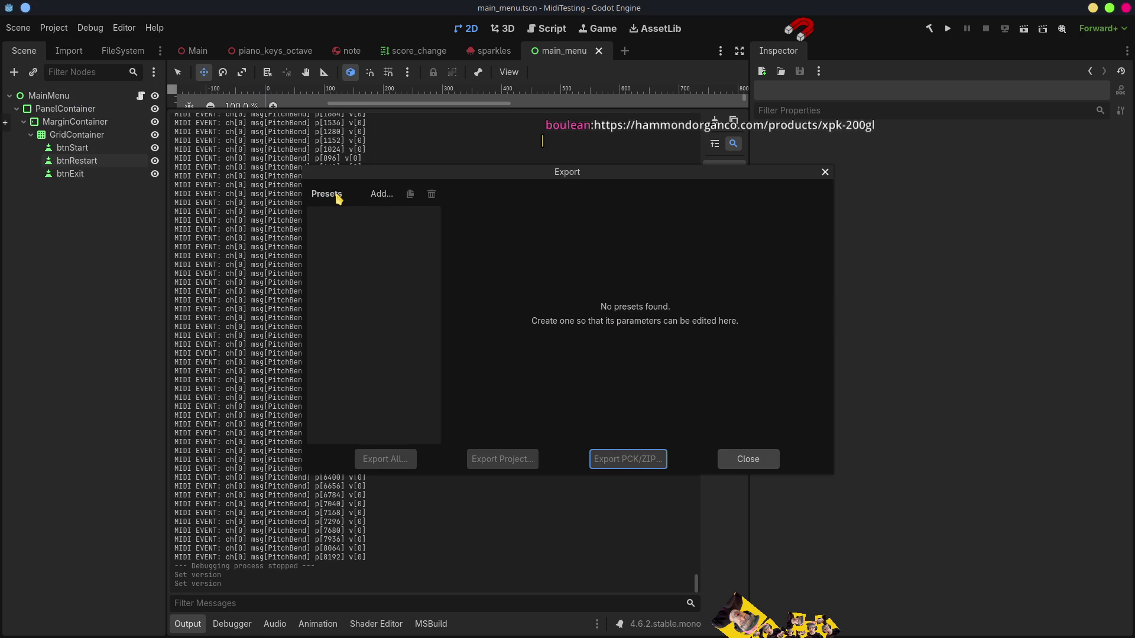
left_click(388, 196)
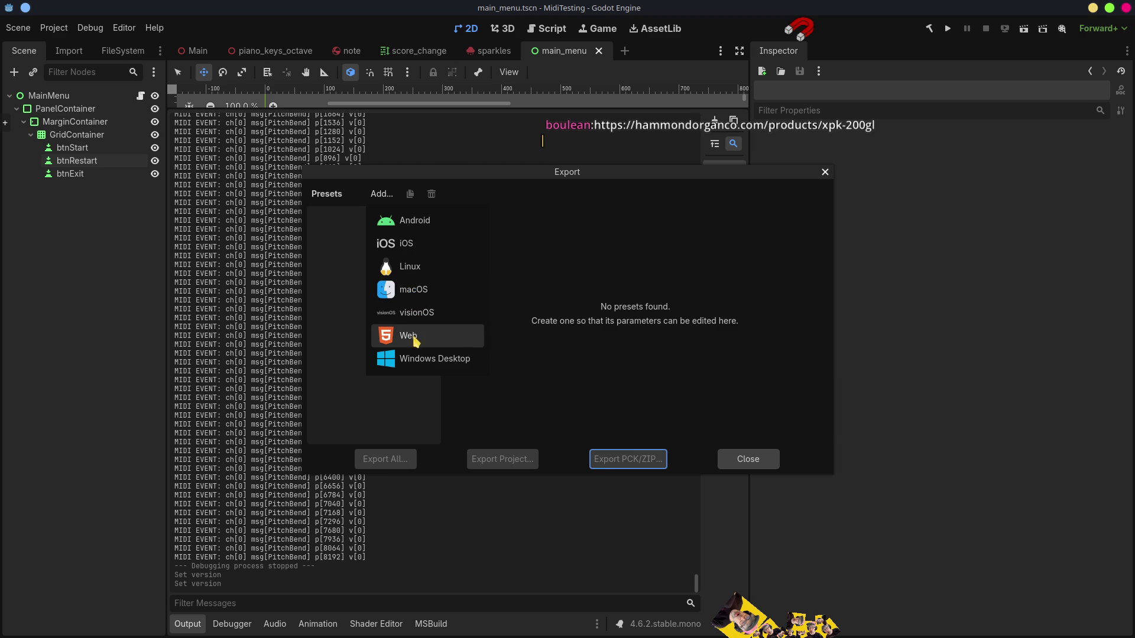
left_click(412, 269)
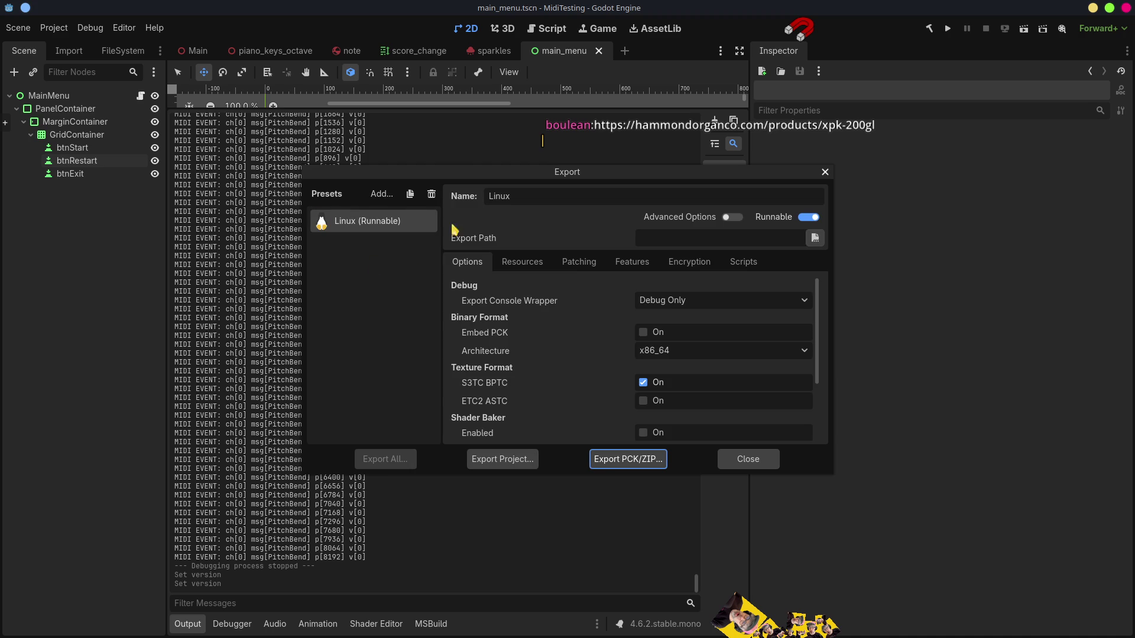
left_click(814, 237)
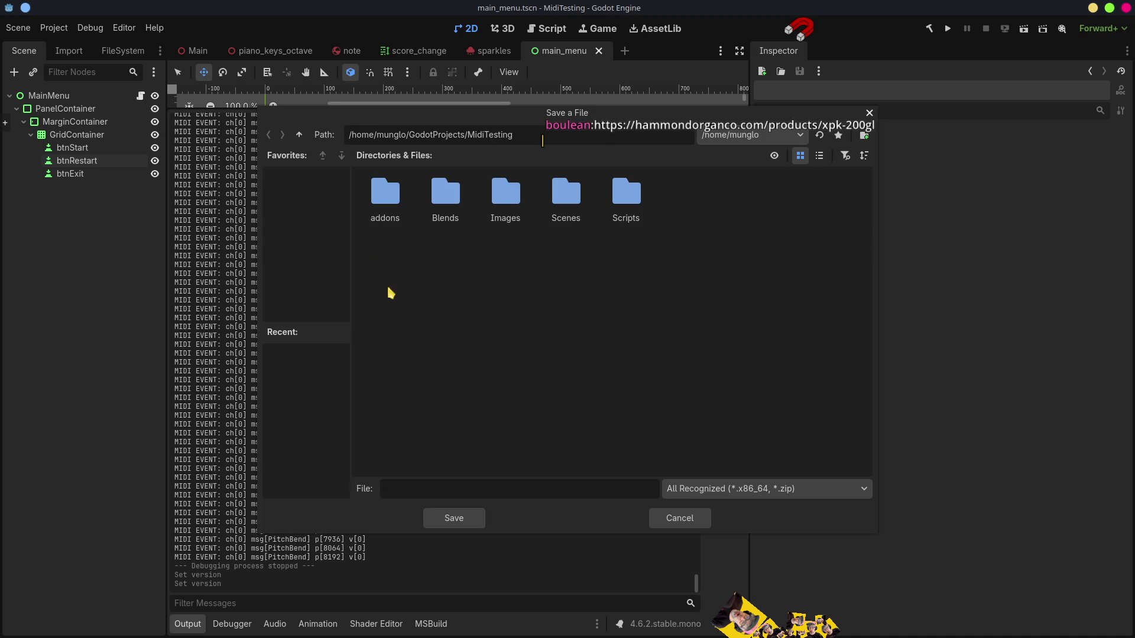
Step: Save the Linux export file as MidiTesting.x86_64 in Builds/MidiTesting/0.1
left_click(299, 135)
left_click(300, 135)
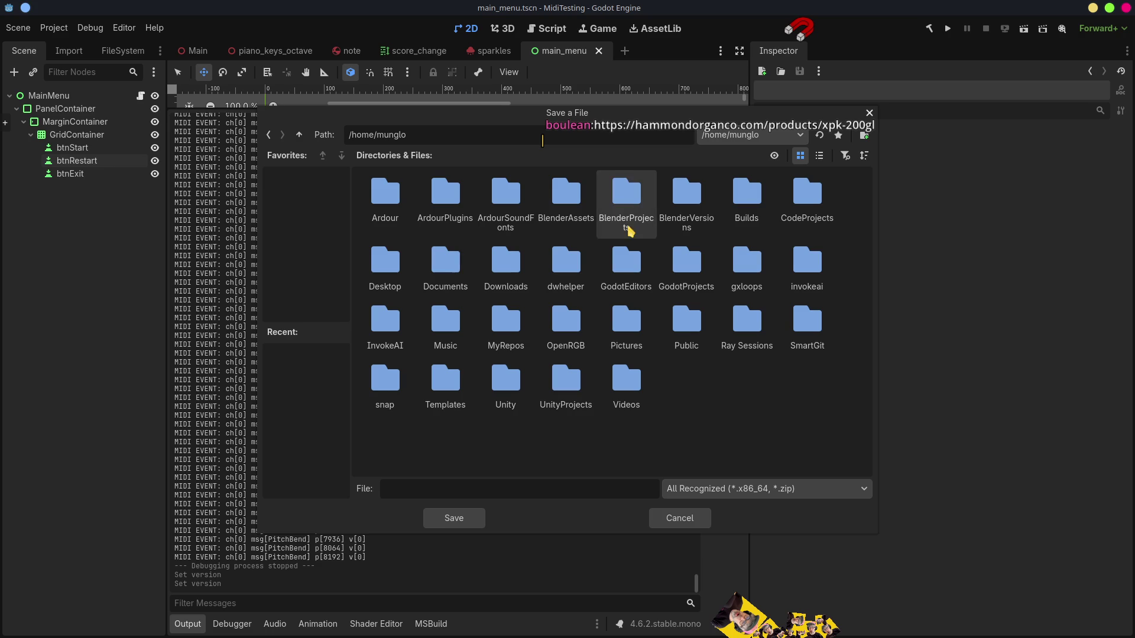
double_click(746, 210)
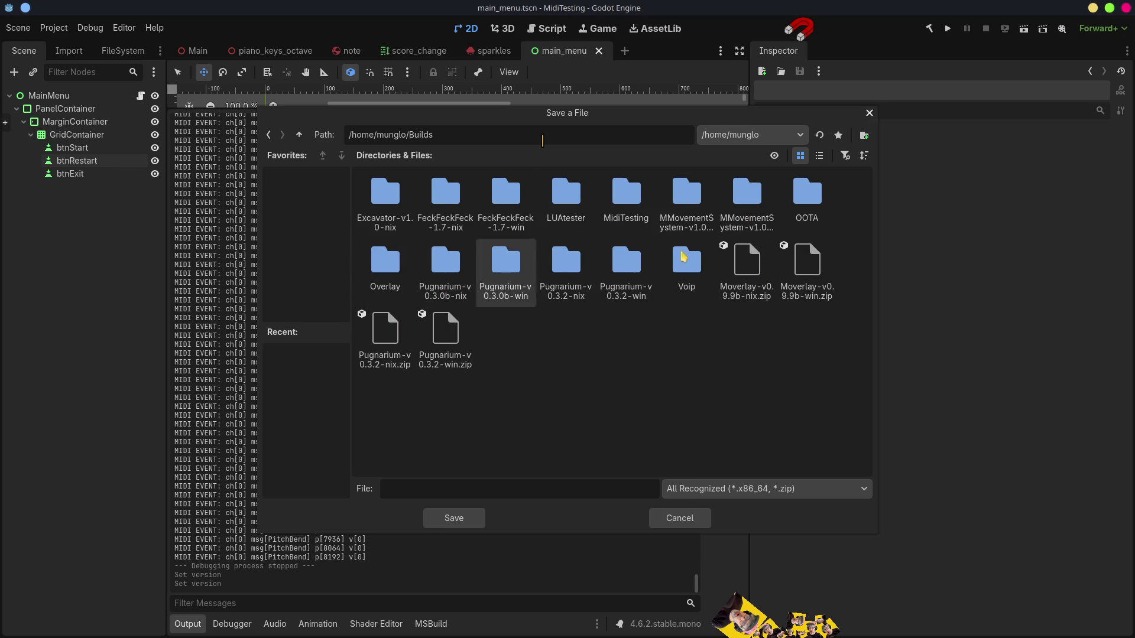
double_click(605, 201)
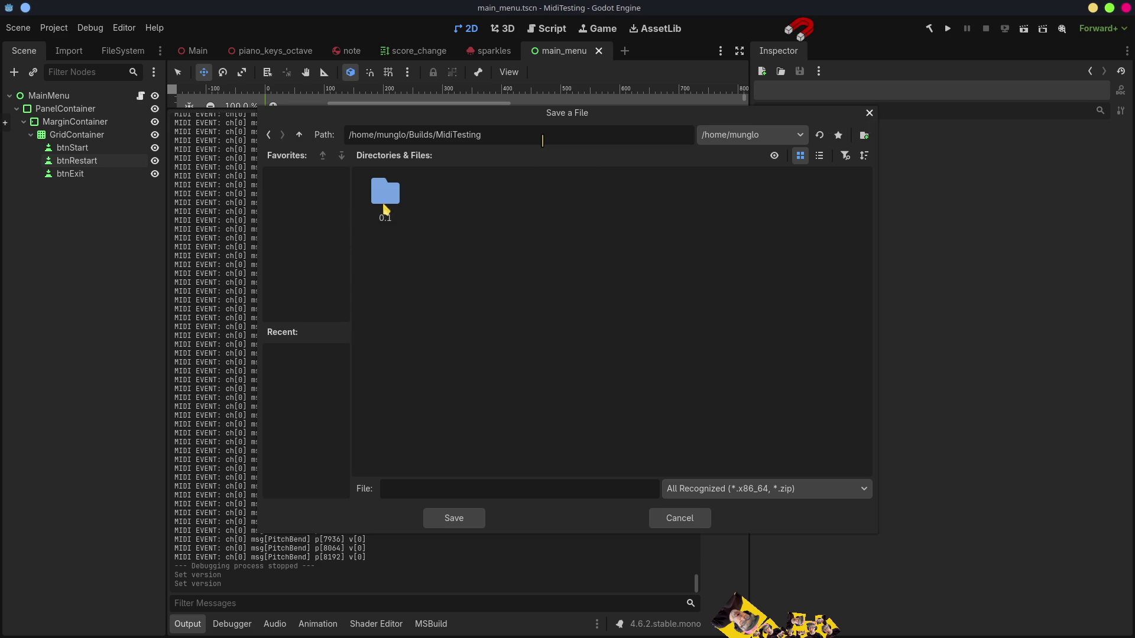
double_click(382, 211)
left_click(395, 486)
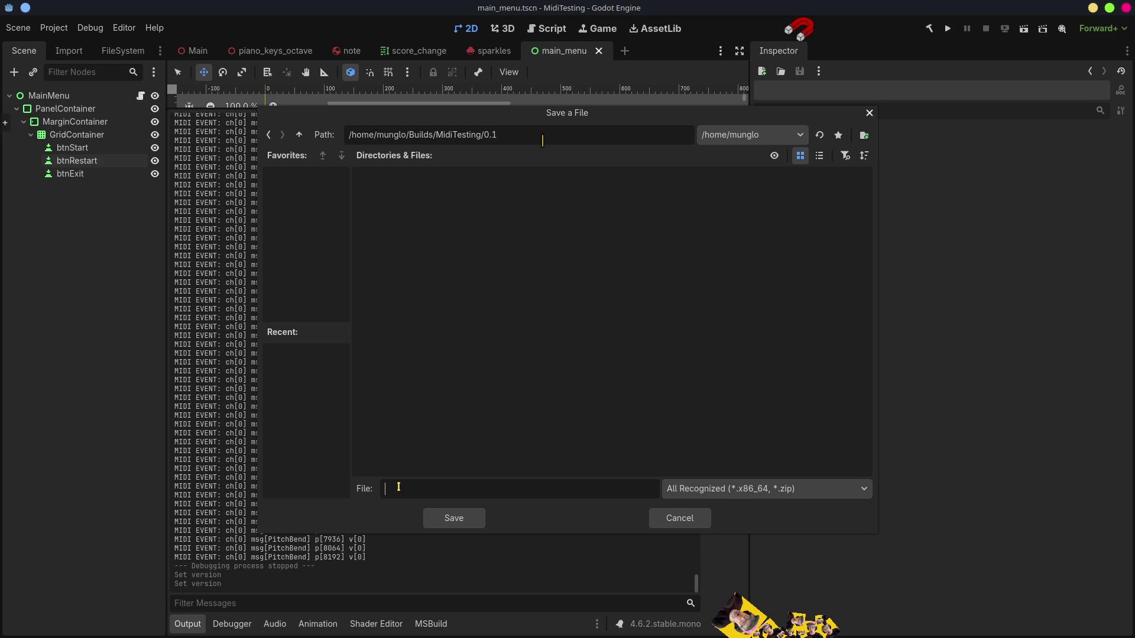
type("MidiTes")
type("ting")
type("x")
type("86_64")
left_click(461, 519)
Step: Check the end of the Linux Export Path and reopen its save-location browser
left_click_drag(767, 238, 857, 236)
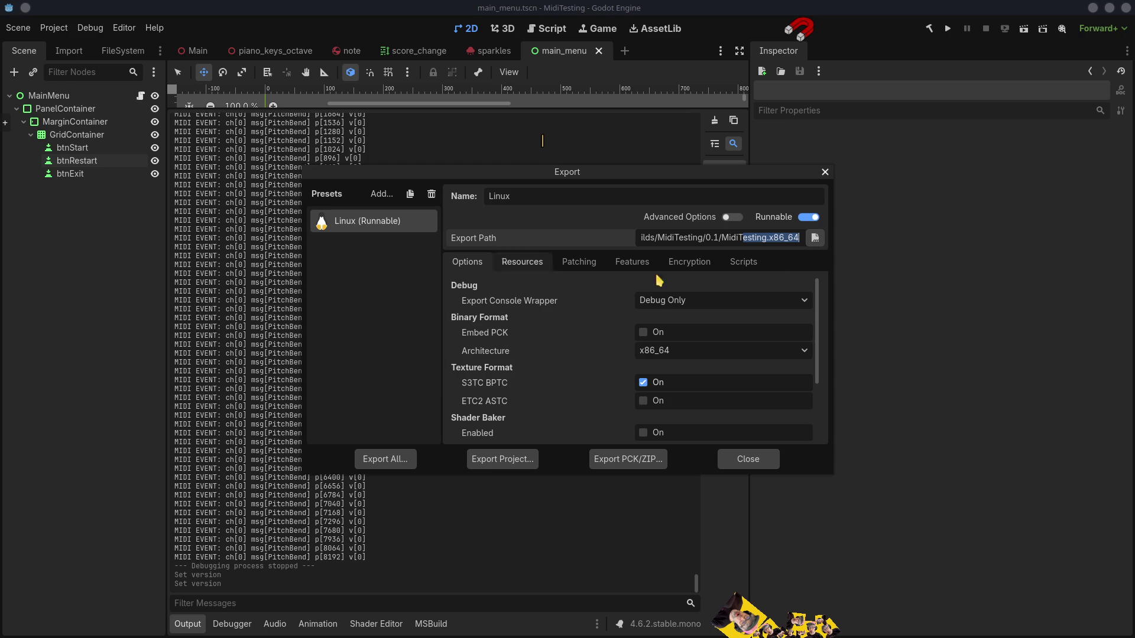
left_click(816, 240)
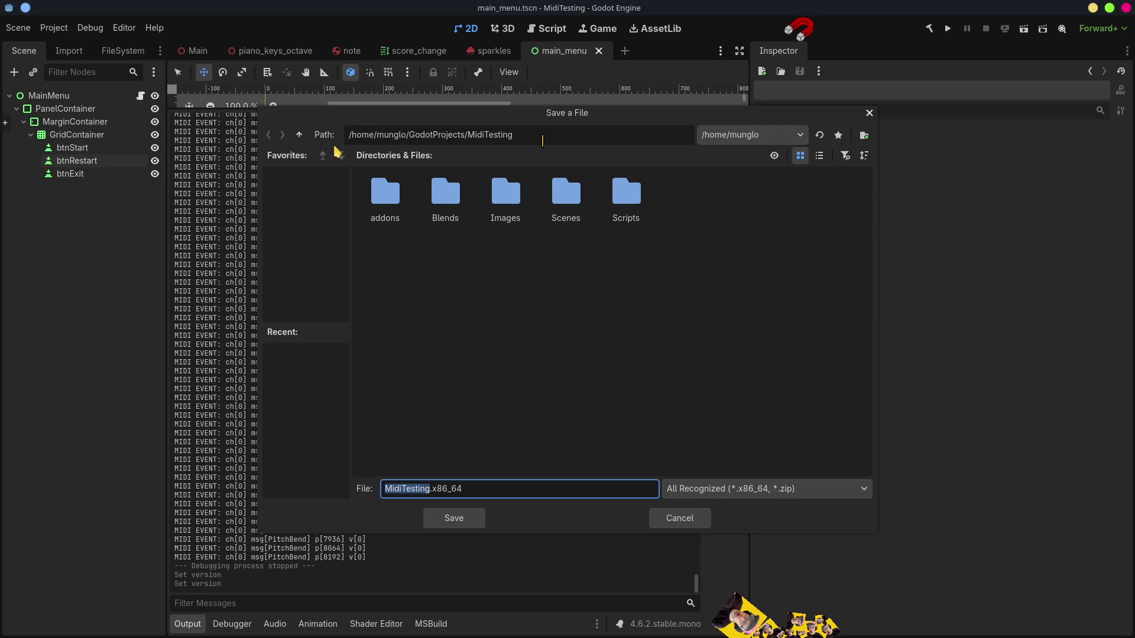
Step: Point the Linux export path to Builds/MidiTesting/MidiTesting-v0.1-nix and start exporting
double_click(298, 137)
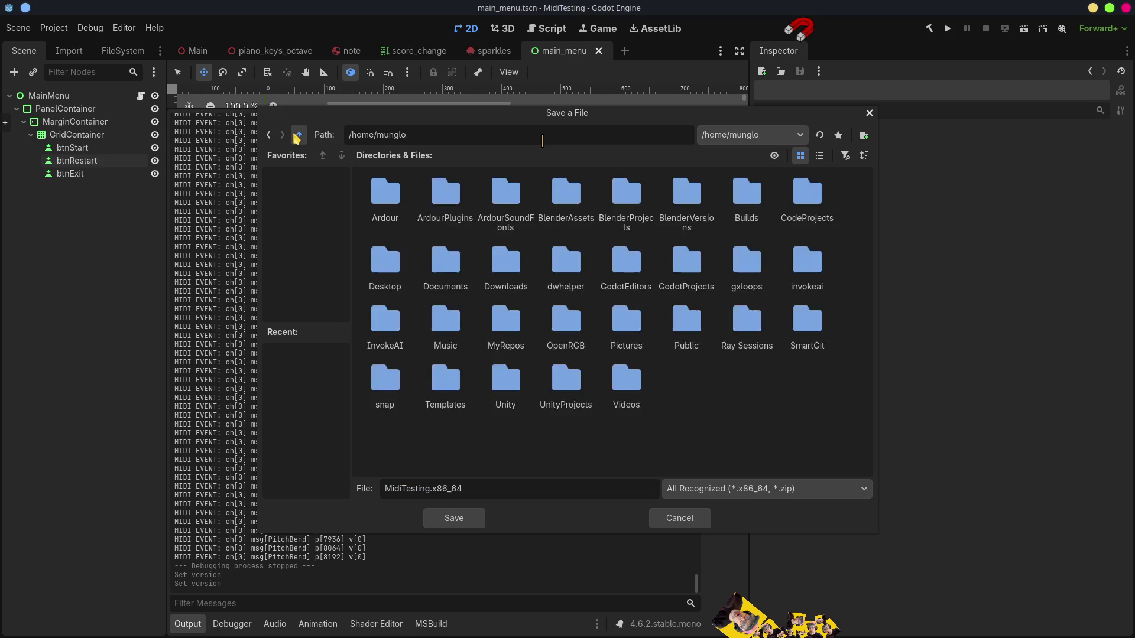
left_click(297, 137)
double_click(381, 195)
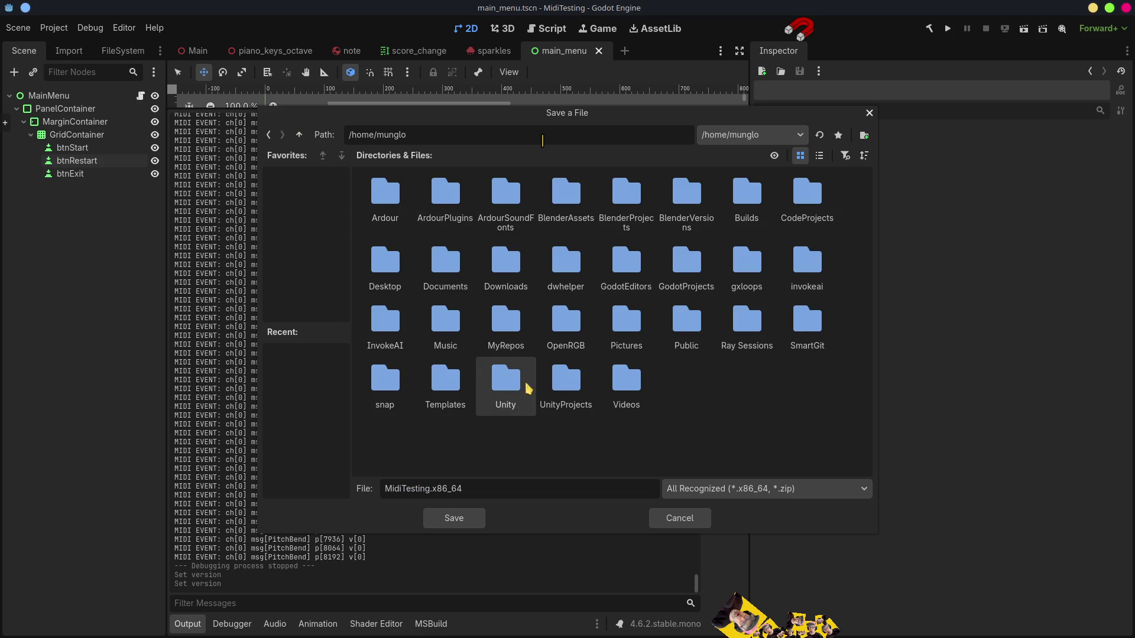
double_click(749, 209)
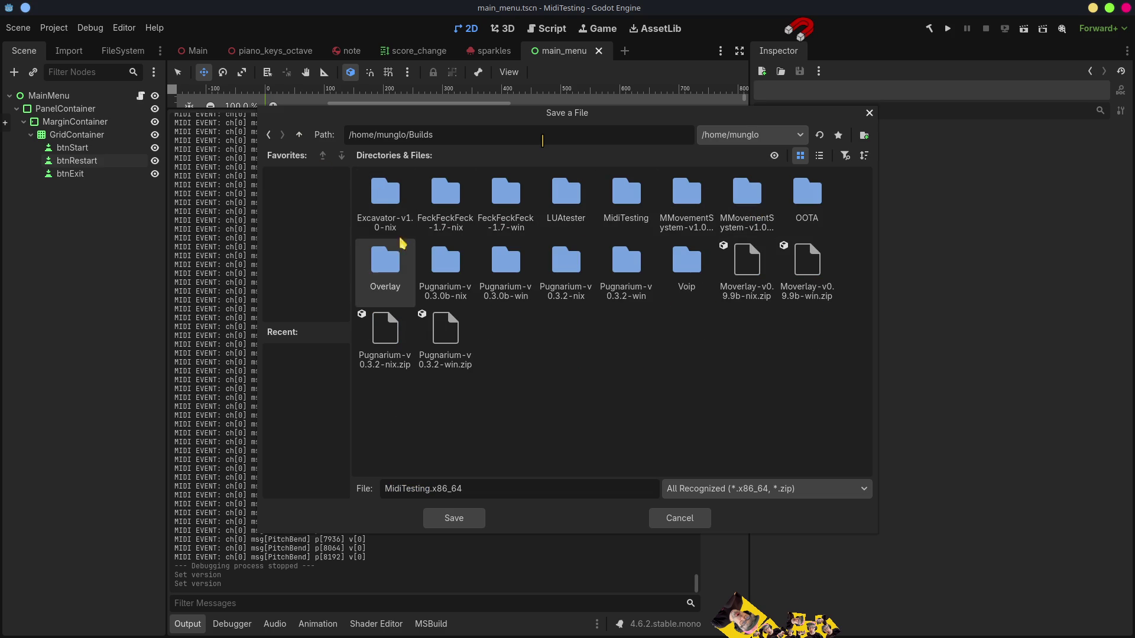
double_click(636, 202)
double_click(404, 203)
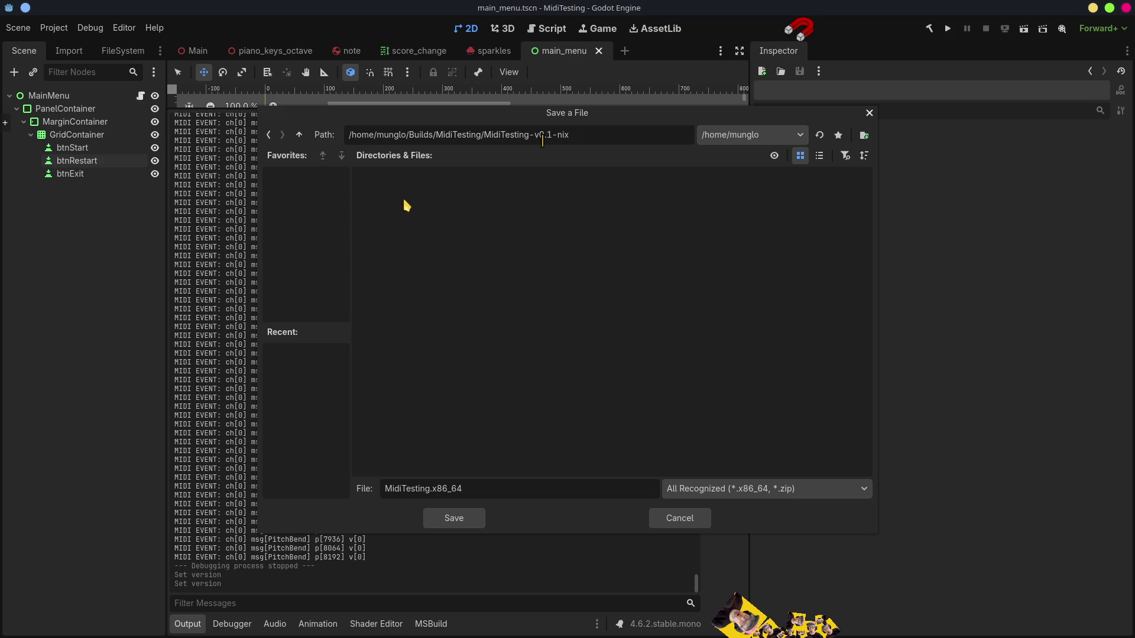
left_click(458, 518)
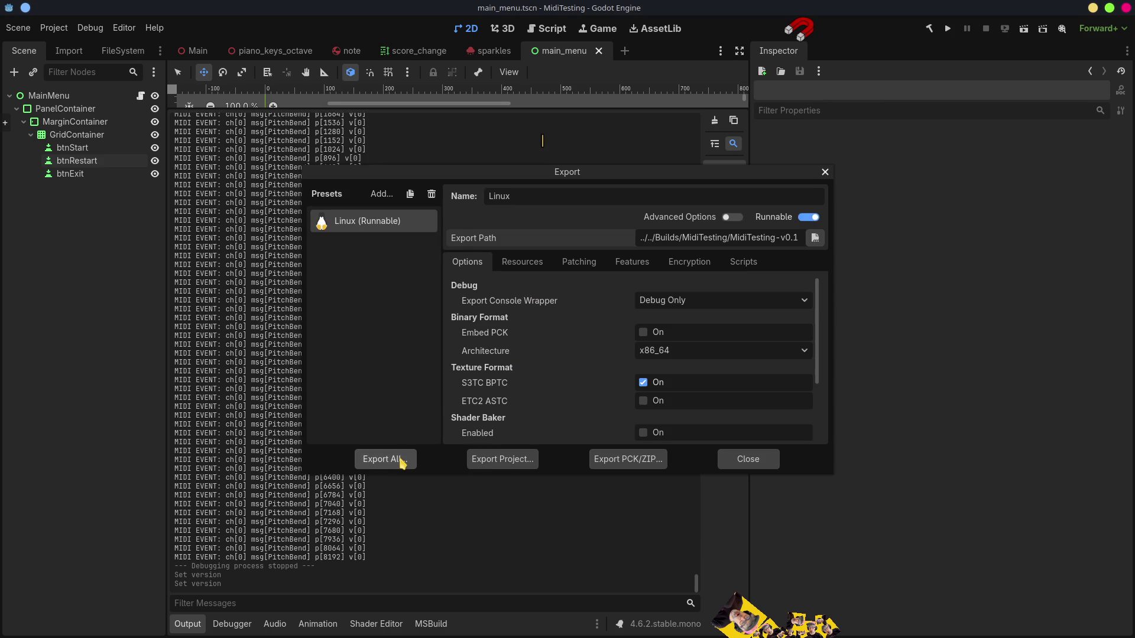
left_click(516, 461)
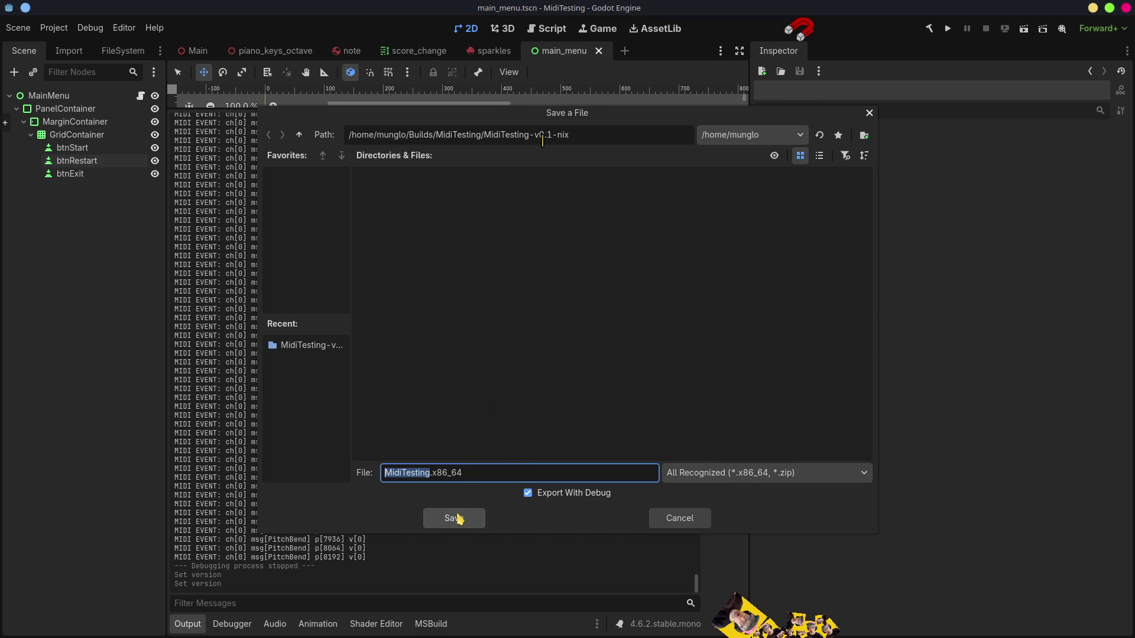
Step: Export the Linux build without debug and select the exported MidiTesting.x86_64
left_click(529, 494)
left_click(454, 519)
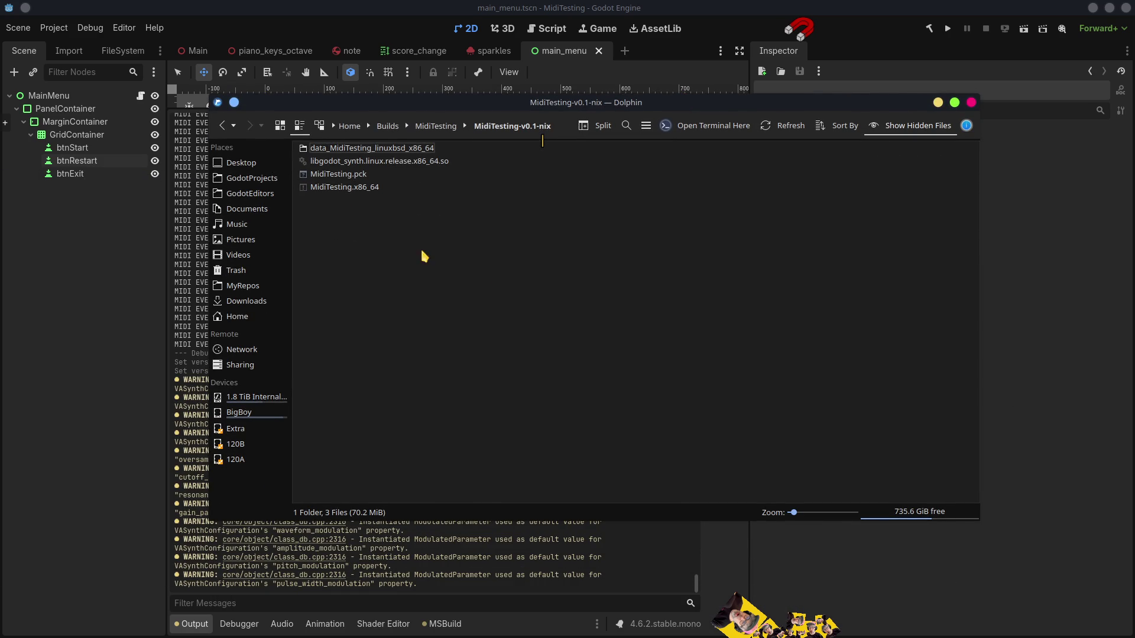
left_click(341, 191)
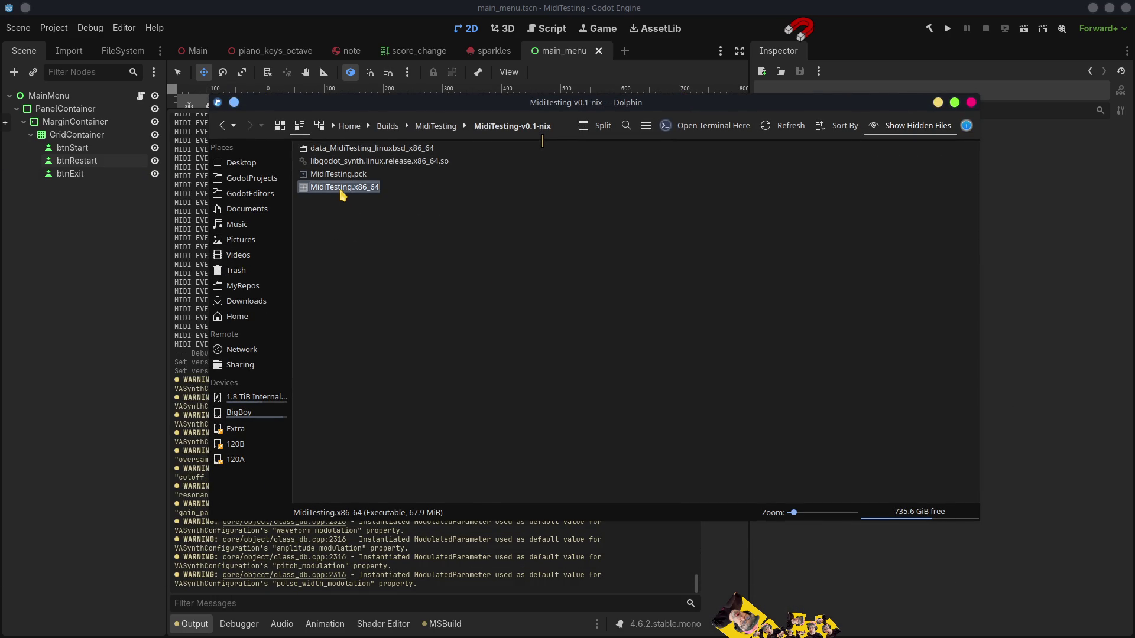
double_click(343, 188)
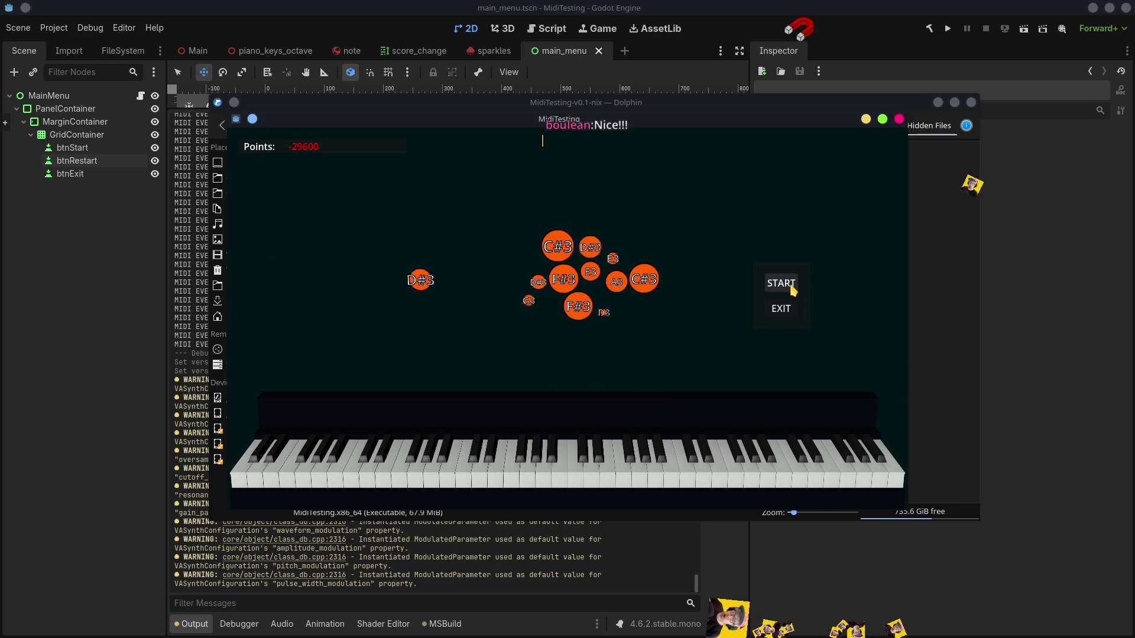
left_click(779, 316)
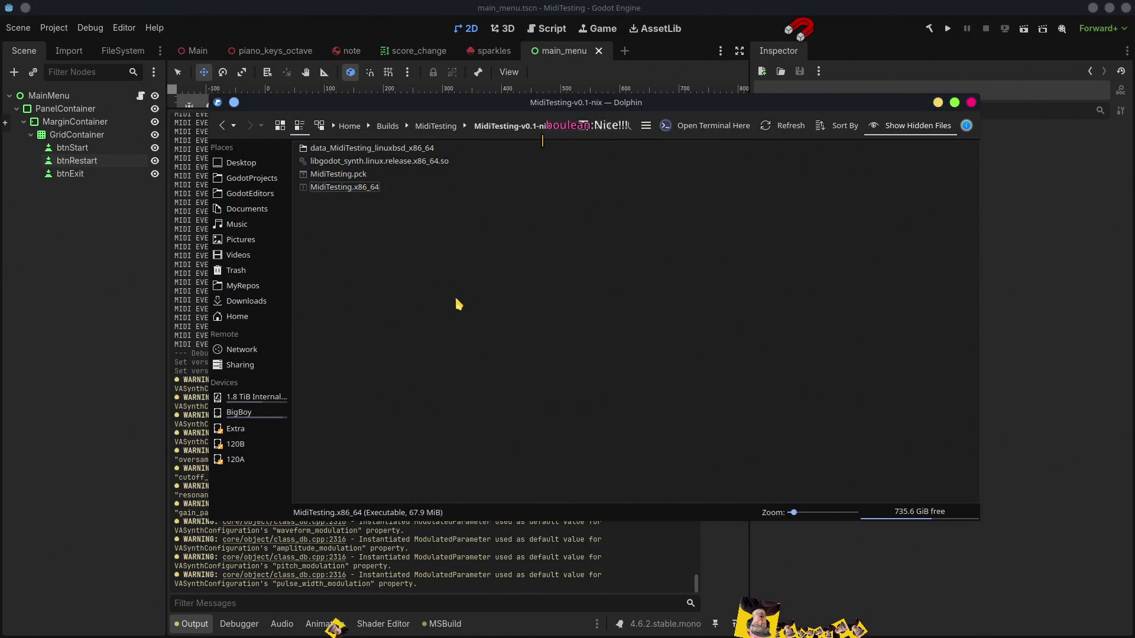
Step: Create a MidiTesting-v0.1-win folder beside MidiTesting-v0.1-nix and return to Godot
key("BackSpace")
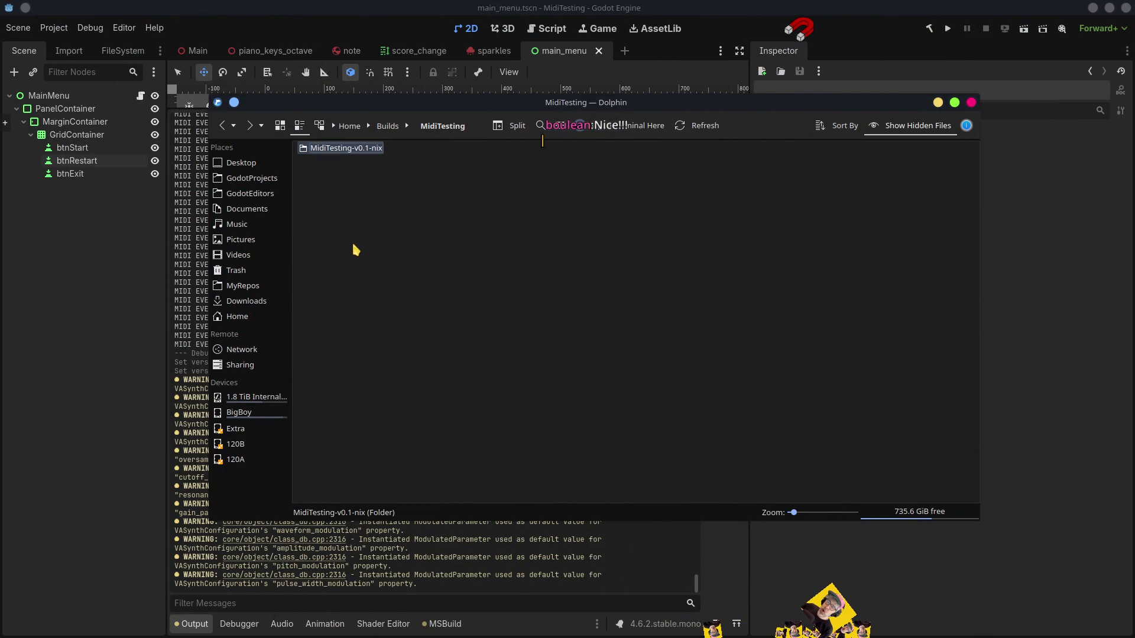
key("F10")
type("MidiTesting-v0.1-nix")
key("BackSpace")
key("BackSpace")
key("BackSpace")
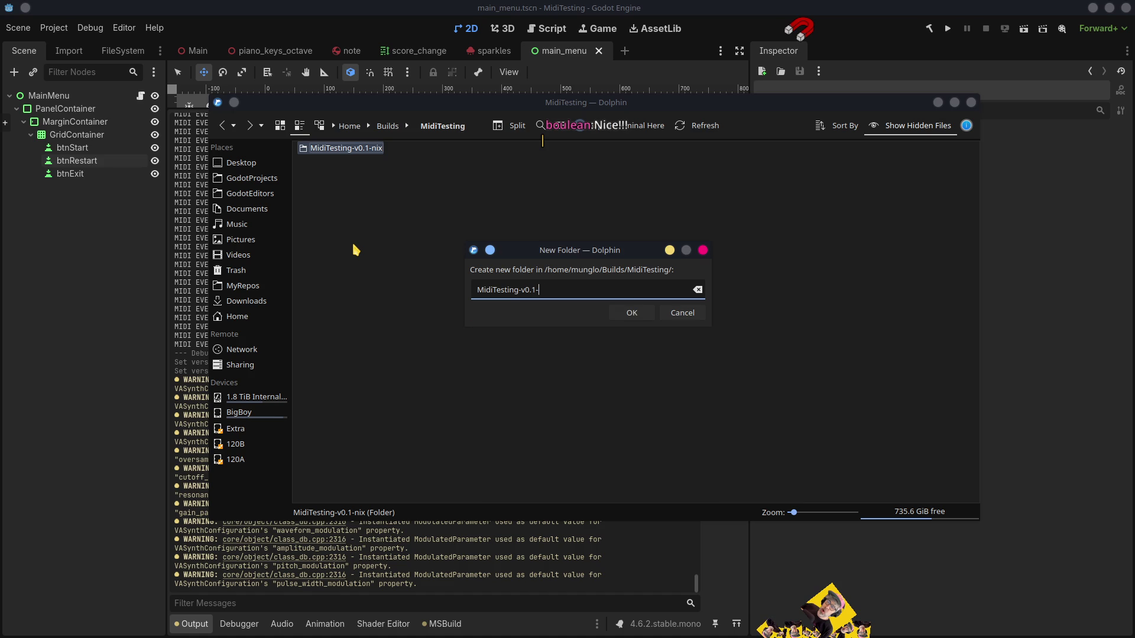
type("win")
key("Return")
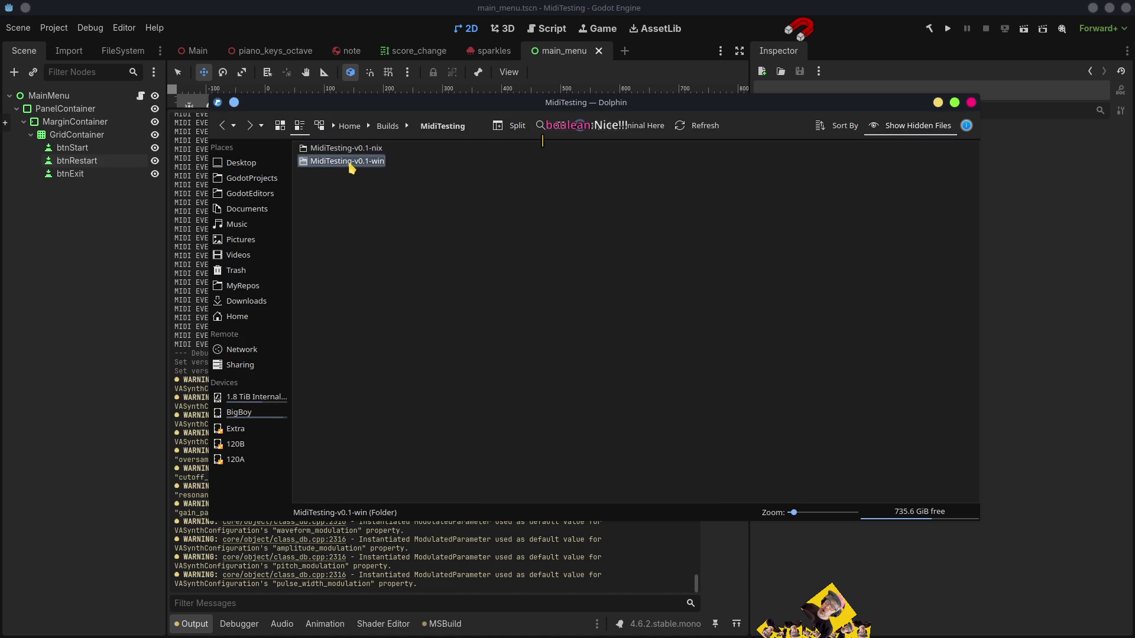
double_click(349, 165)
key("alt+Tab")
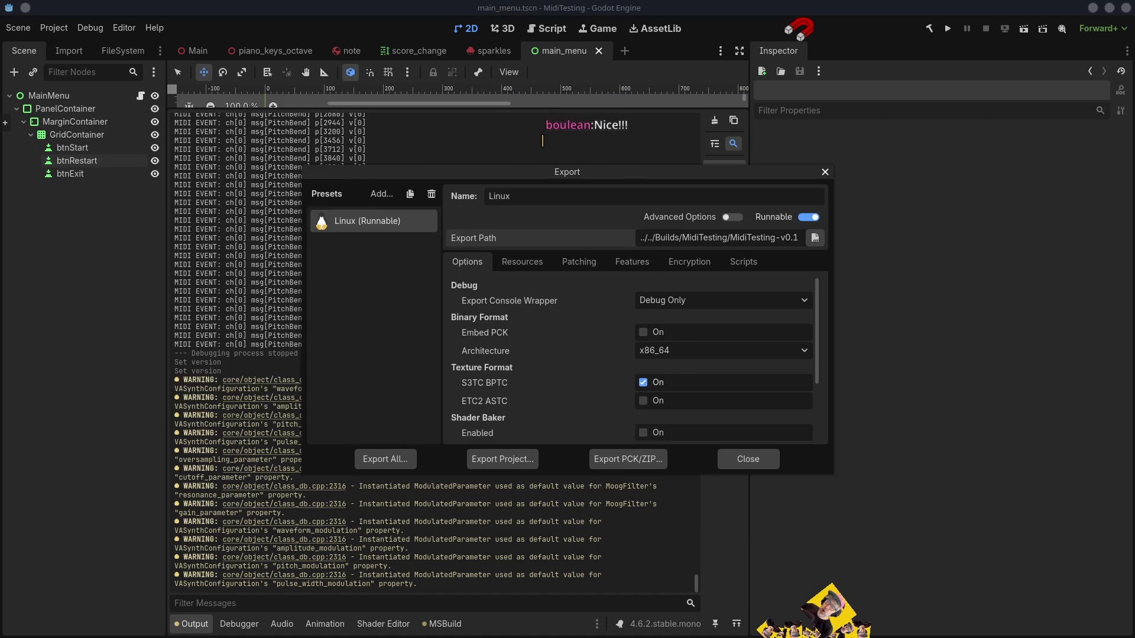
Step: Add a Windows Desktop export preset and browse for its save location
left_click(381, 193)
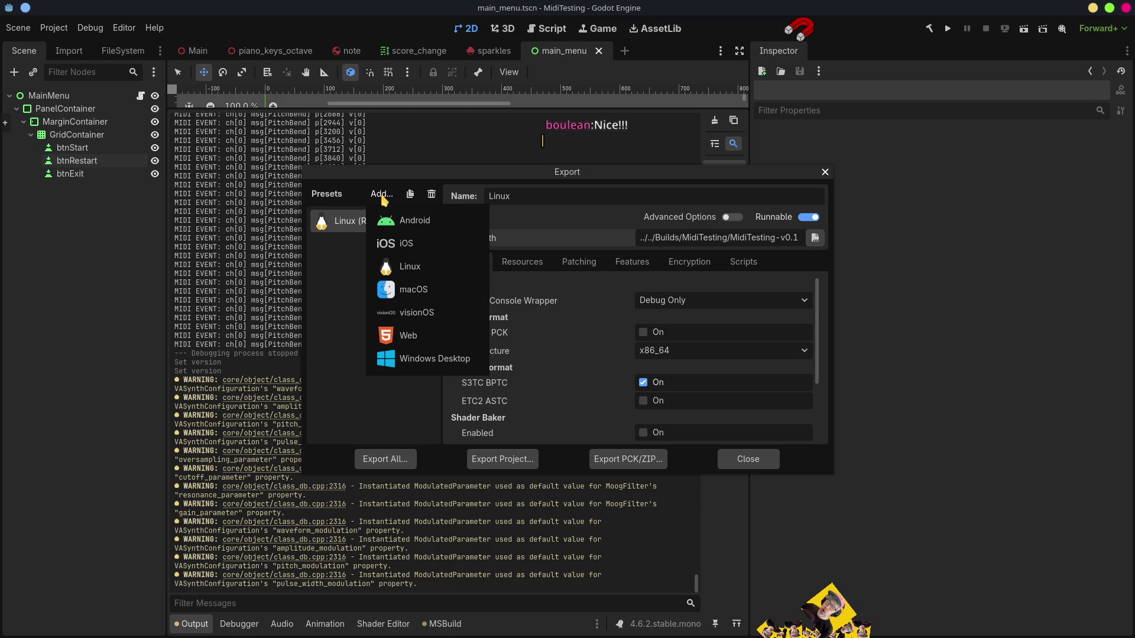
left_click(416, 363)
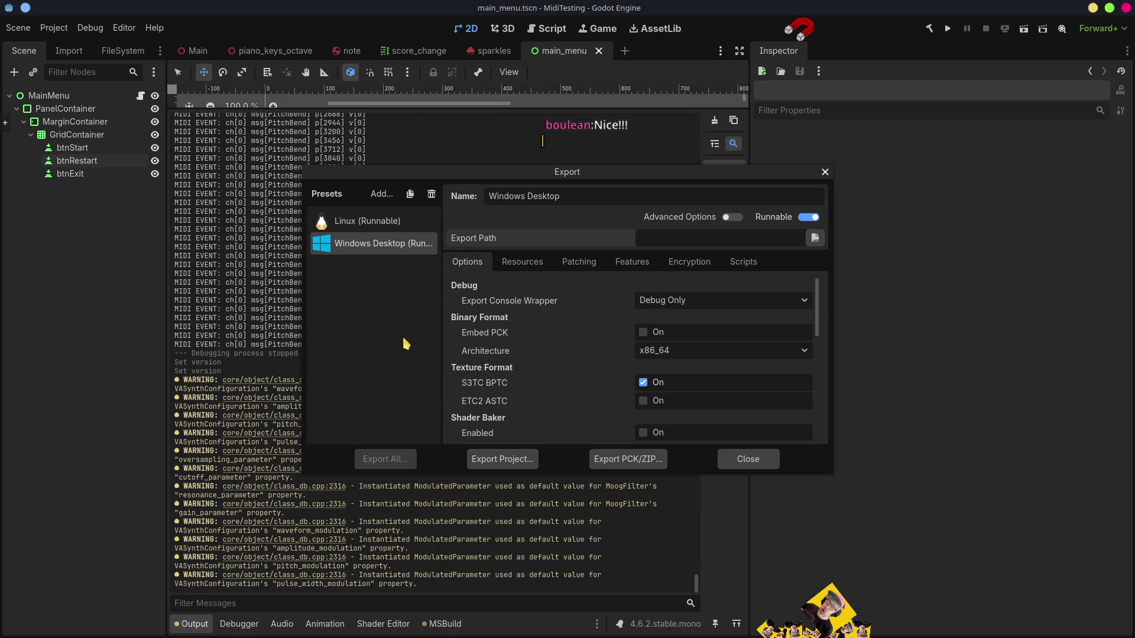
left_click(815, 238)
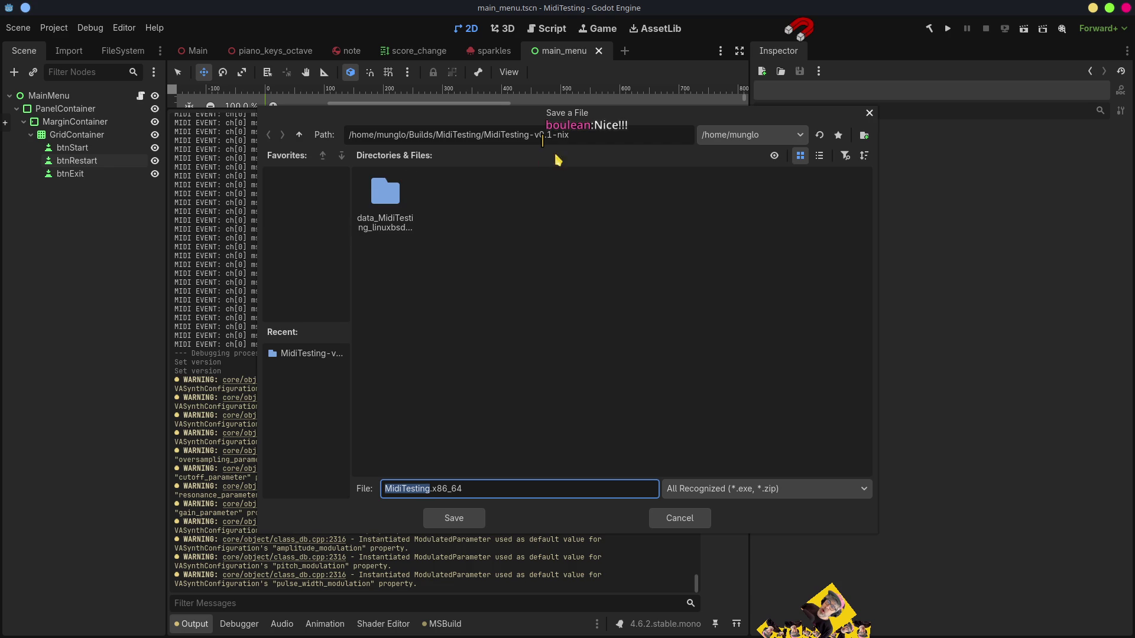
Step: Export the Windows build as MidiTesting.exe into the MidiTesting-v0.1-win folder
left_click(299, 137)
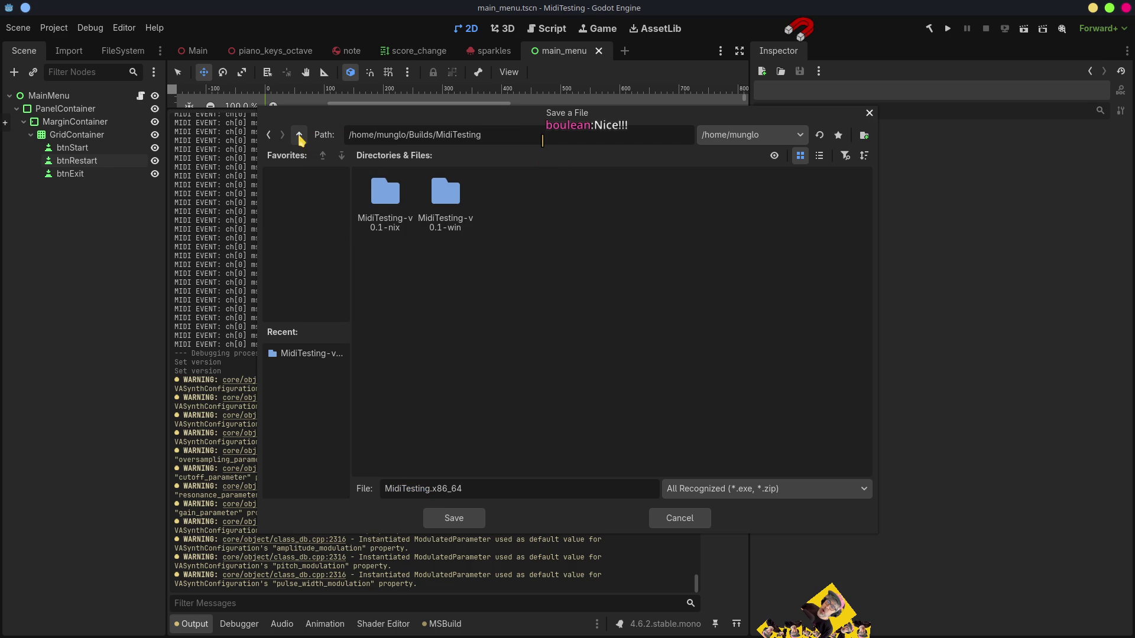
double_click(452, 201)
left_click(481, 489)
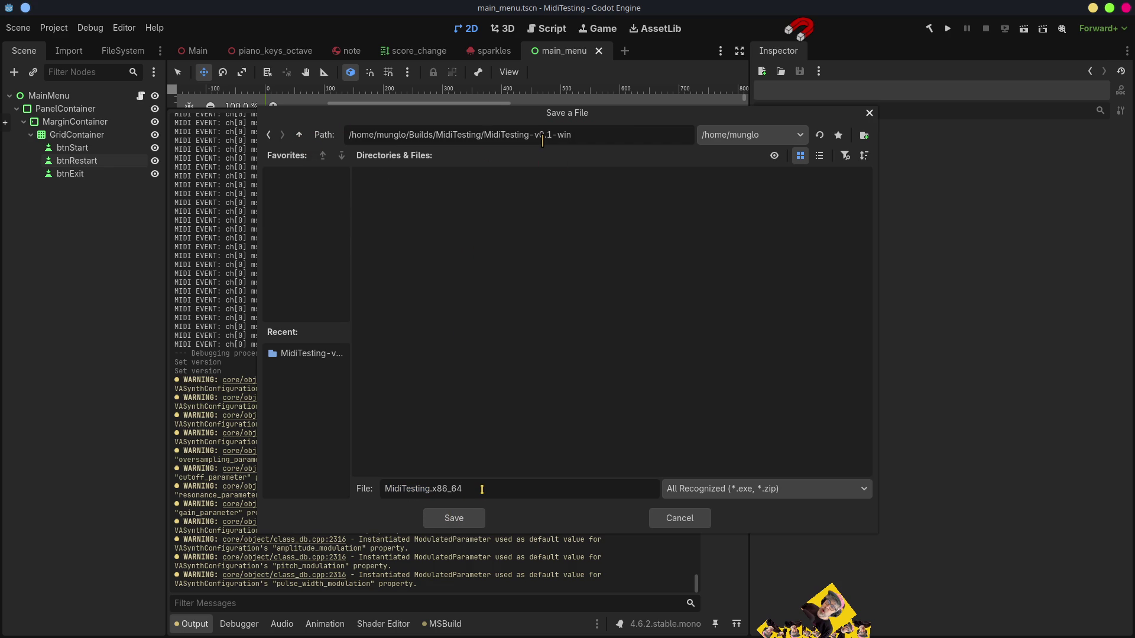
key("BackSpace")
key("BackSpace")
key("BackSpace")
type("ex")
type("e")
left_click(467, 515)
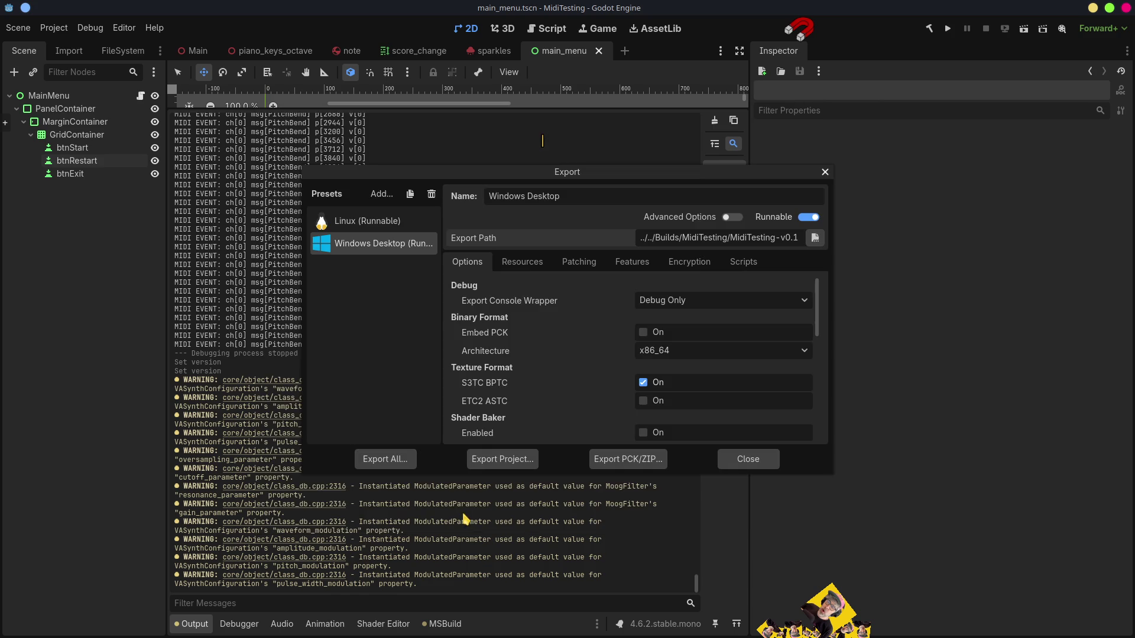
left_click(512, 461)
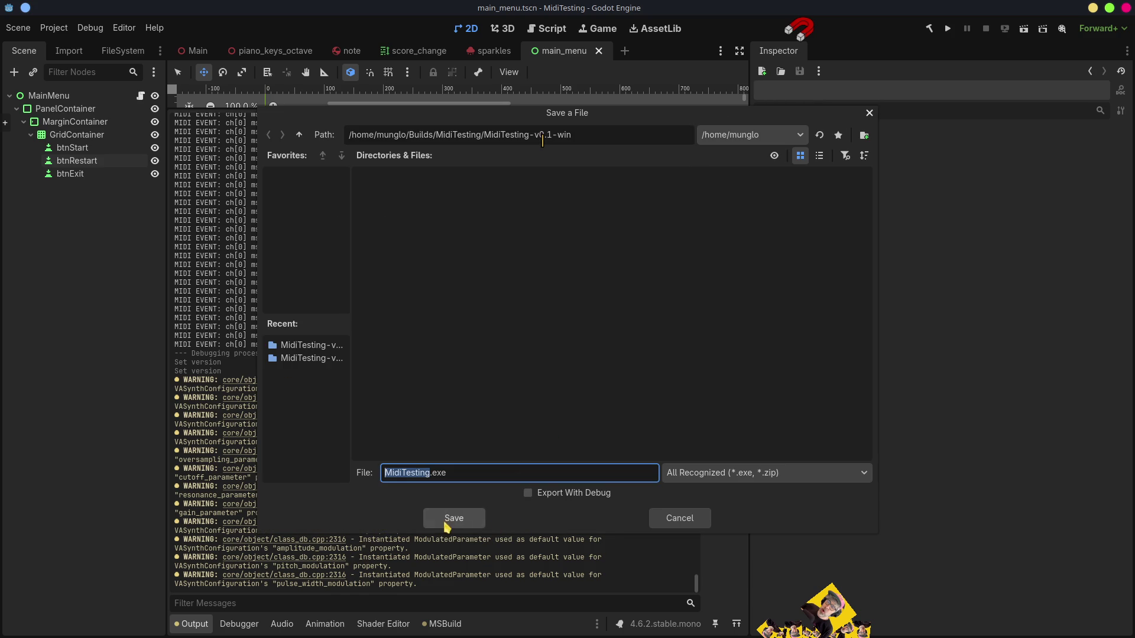
left_click(483, 525)
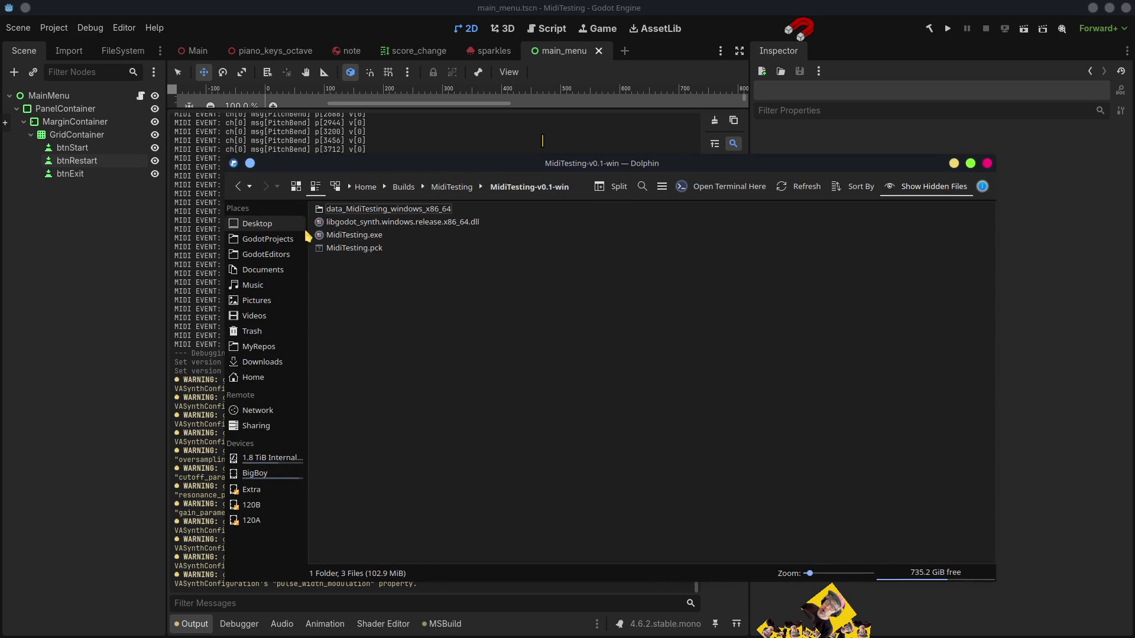
Step: From the MidiTesting builds folder, compress MidiTesting-v0.1-win into MidiTesting-v0.1-win.zip (68.7 MiB) beside it
left_click(452, 187)
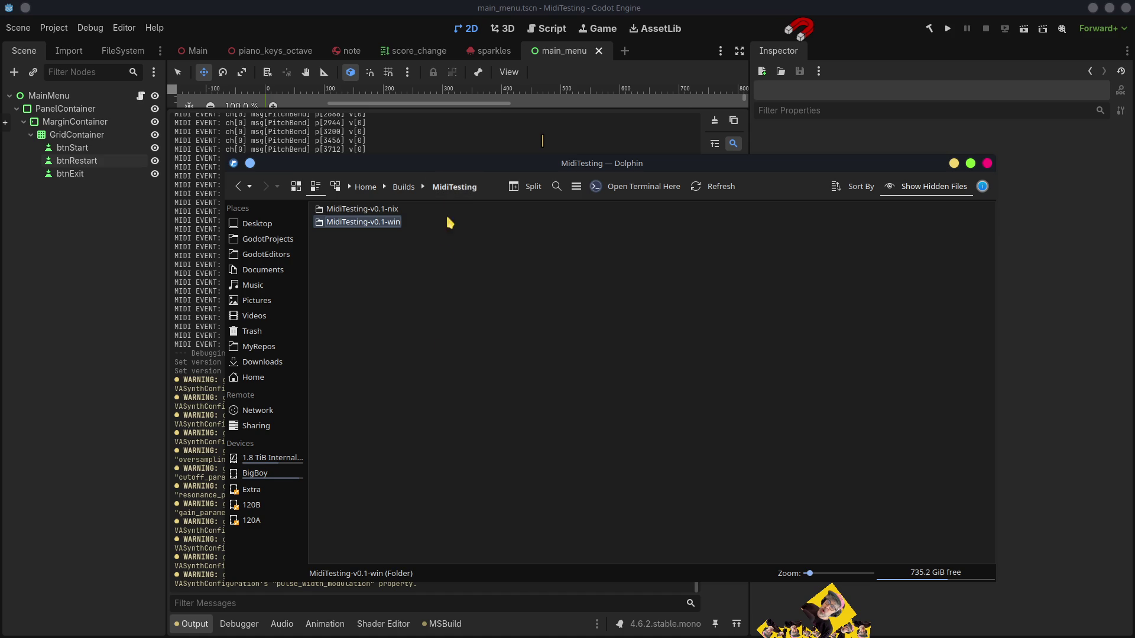
right_click(391, 224)
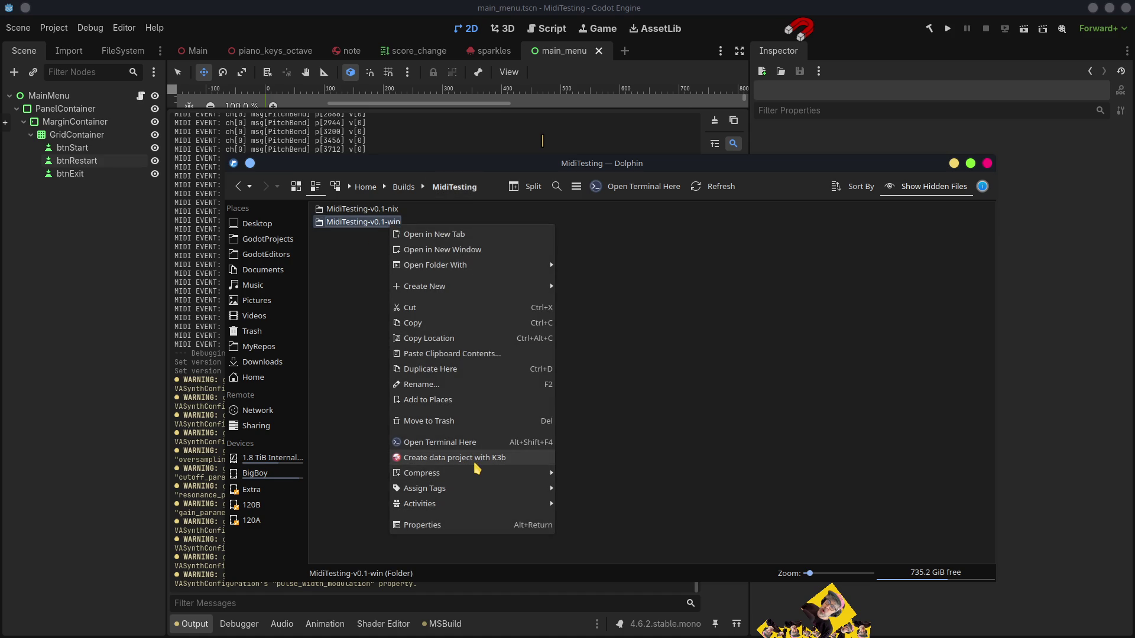
mouse_move(476, 473)
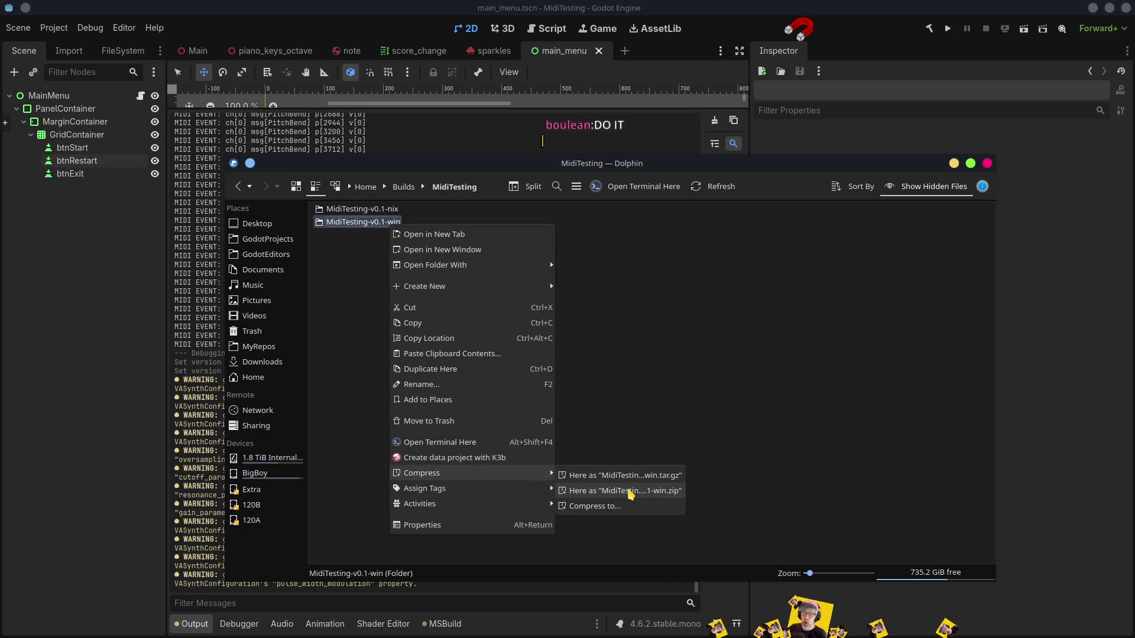
left_click(630, 491)
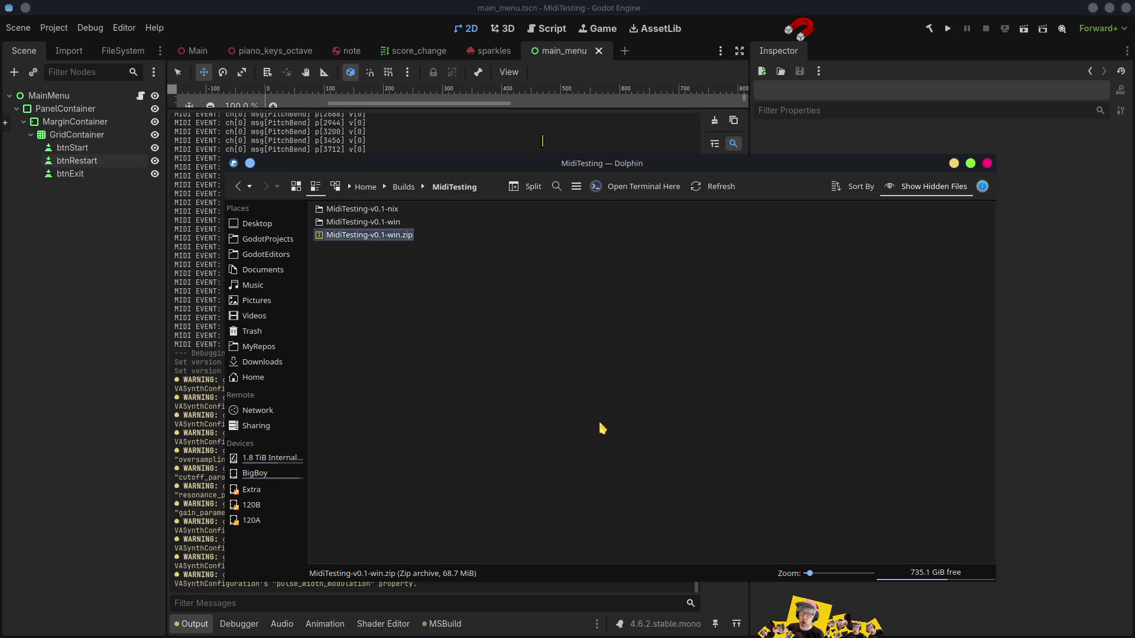
Step: Compress the MidiTesting-v0.1-nix folder with Compress > Here as "MidiTesting-v0.1-nix.zip"
left_click(605, 474)
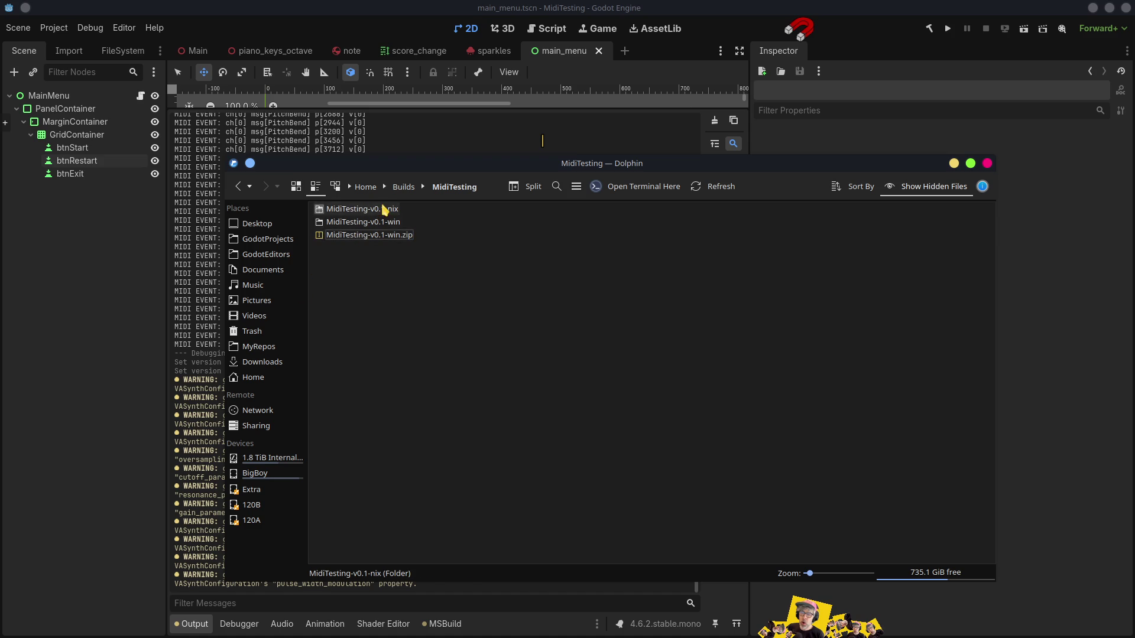
left_click(383, 211)
right_click(389, 217)
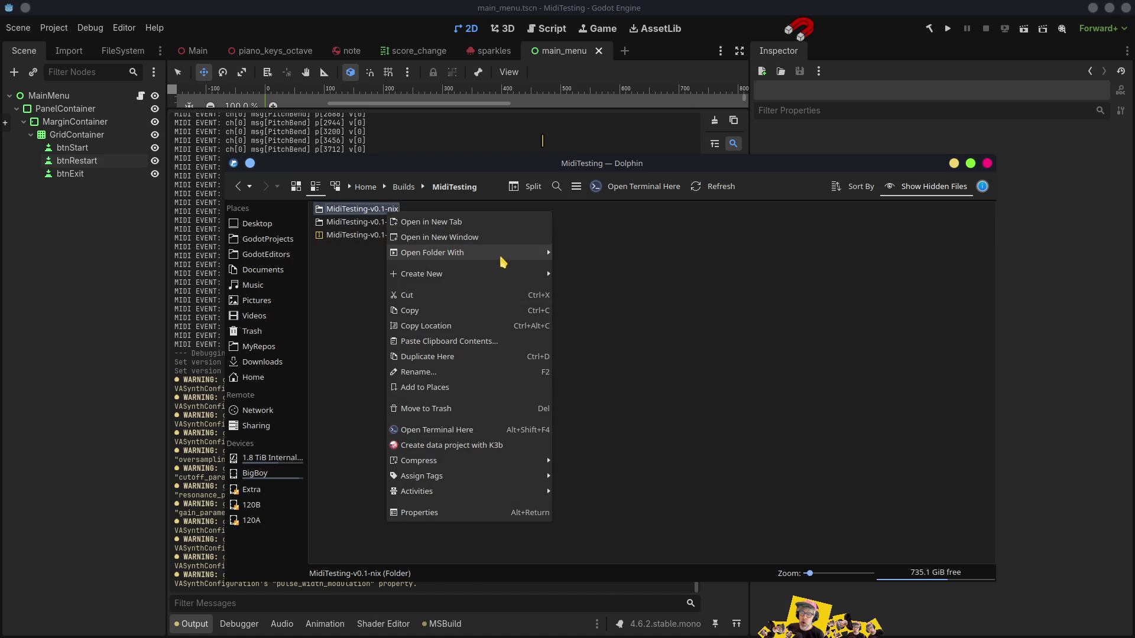
mouse_move(498, 254)
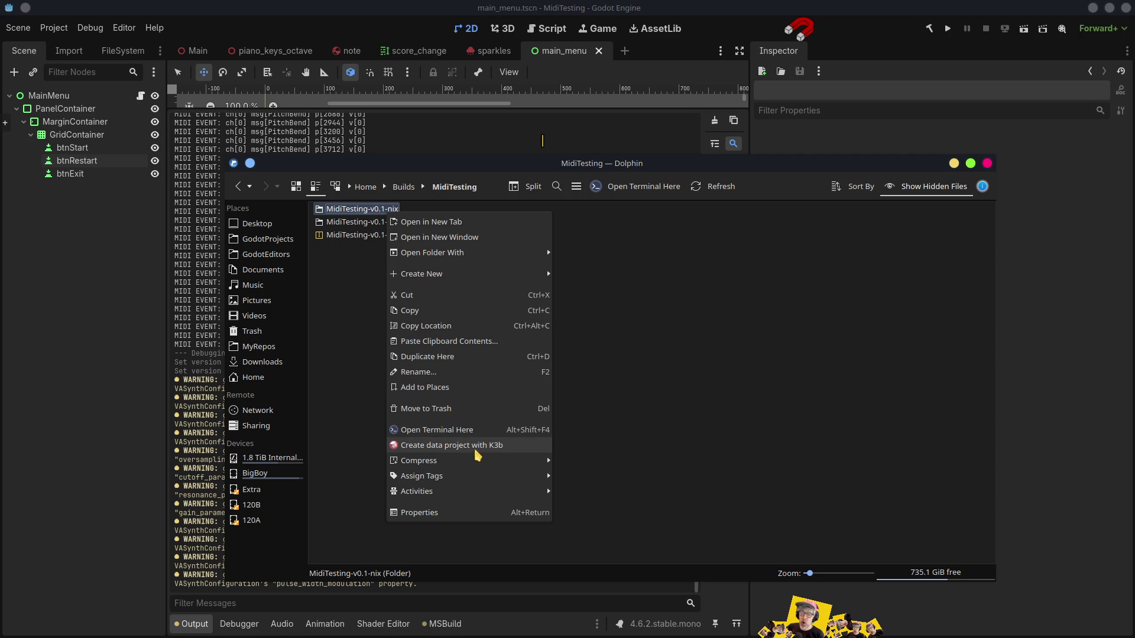
mouse_move(532, 462)
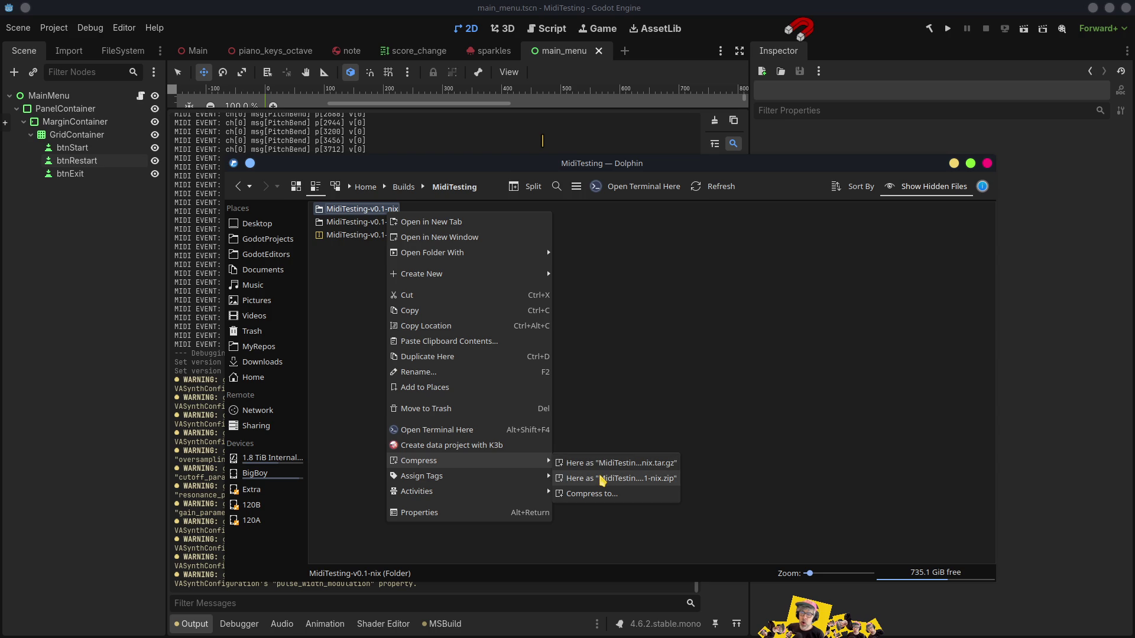
left_click(600, 479)
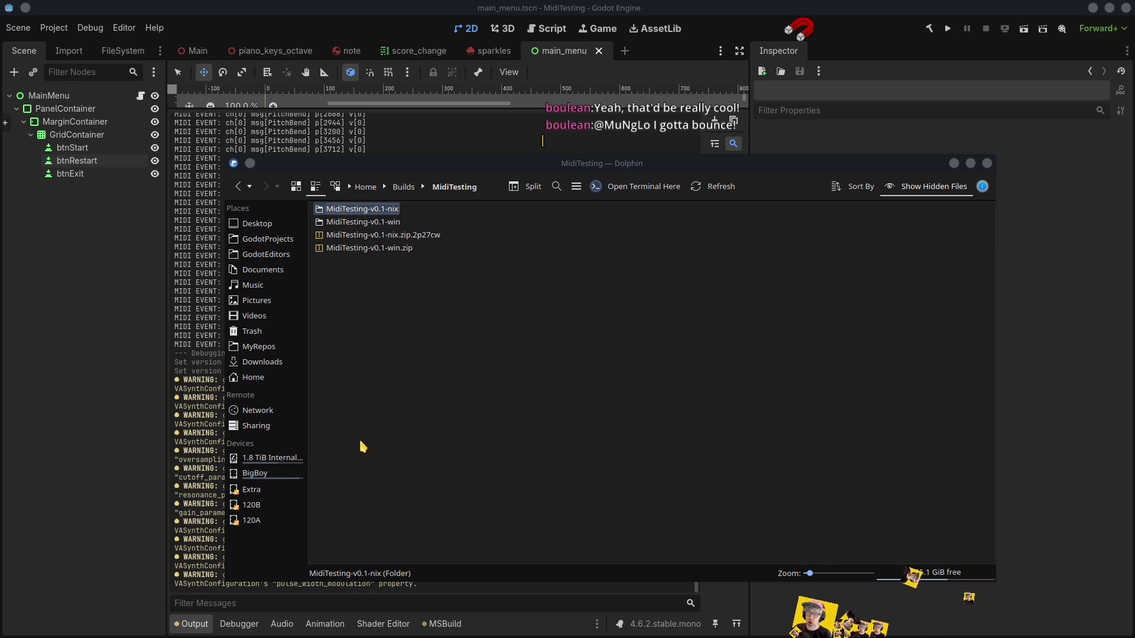
Step: Let MidiTesting-v0.1-nix.zip finish, clear the Dolphin selection, and return to Godot's Export window
left_click(362, 447)
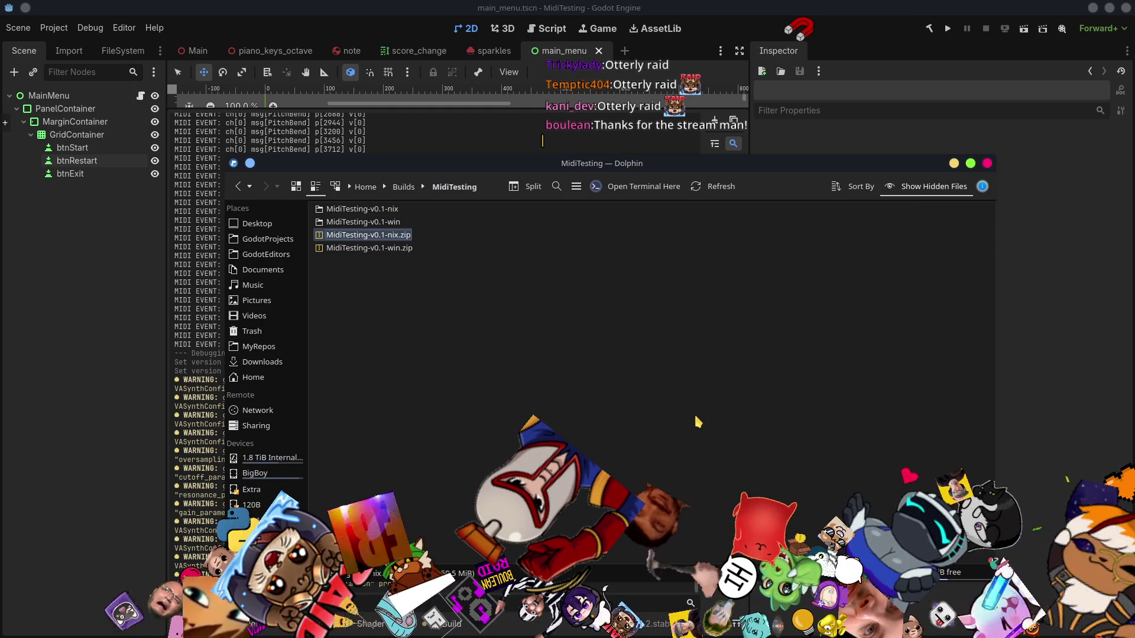
left_click(545, 329)
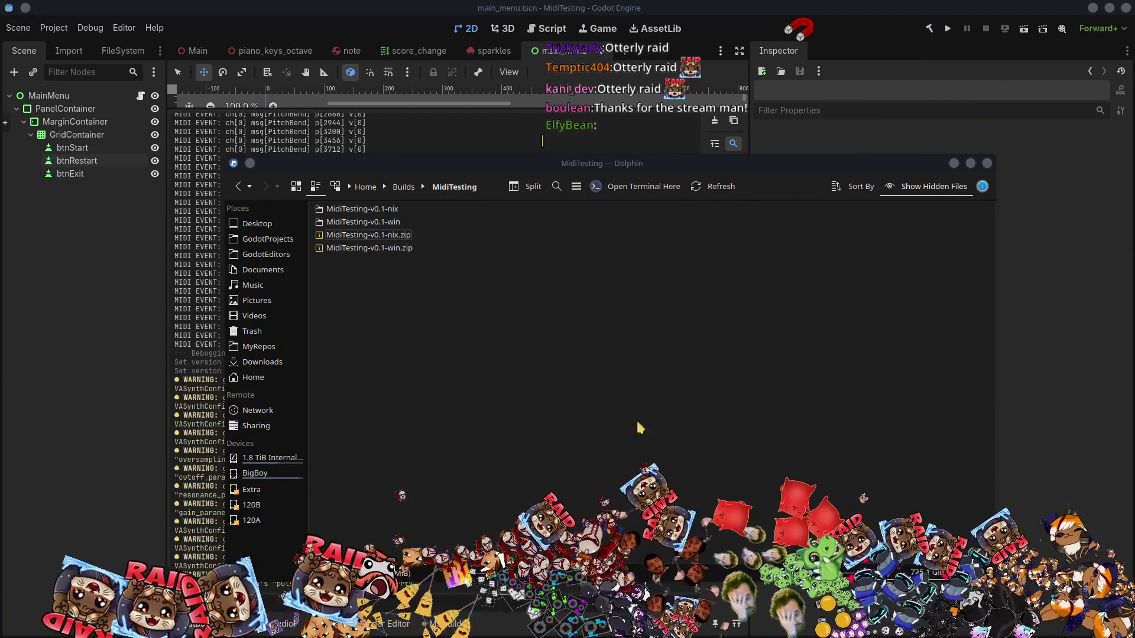
left_click(556, 357)
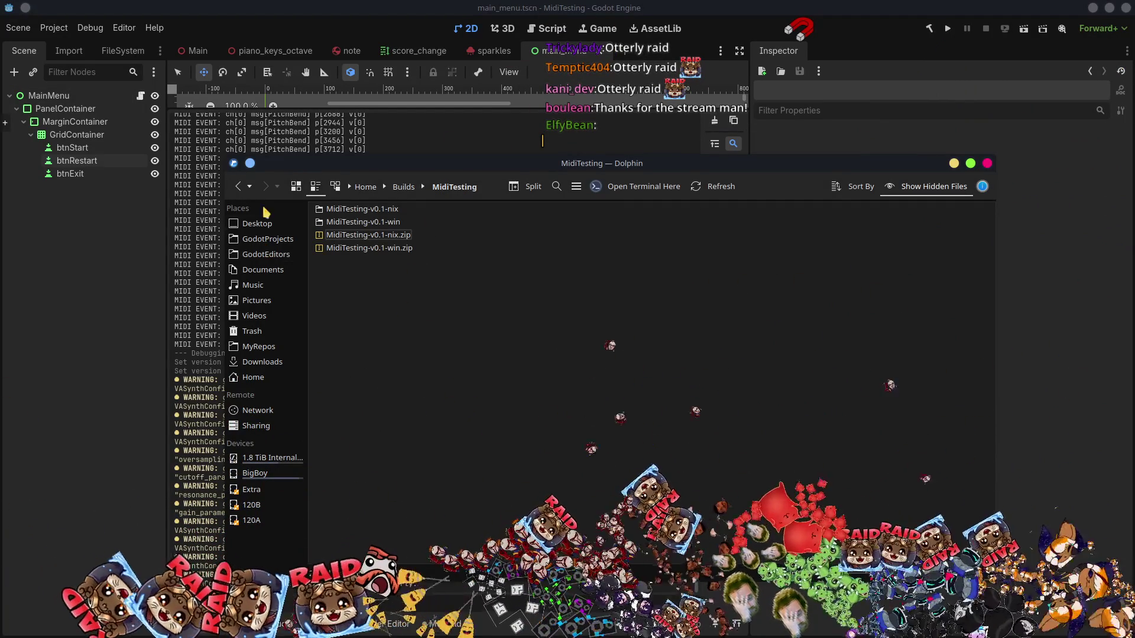
left_click(51, 306)
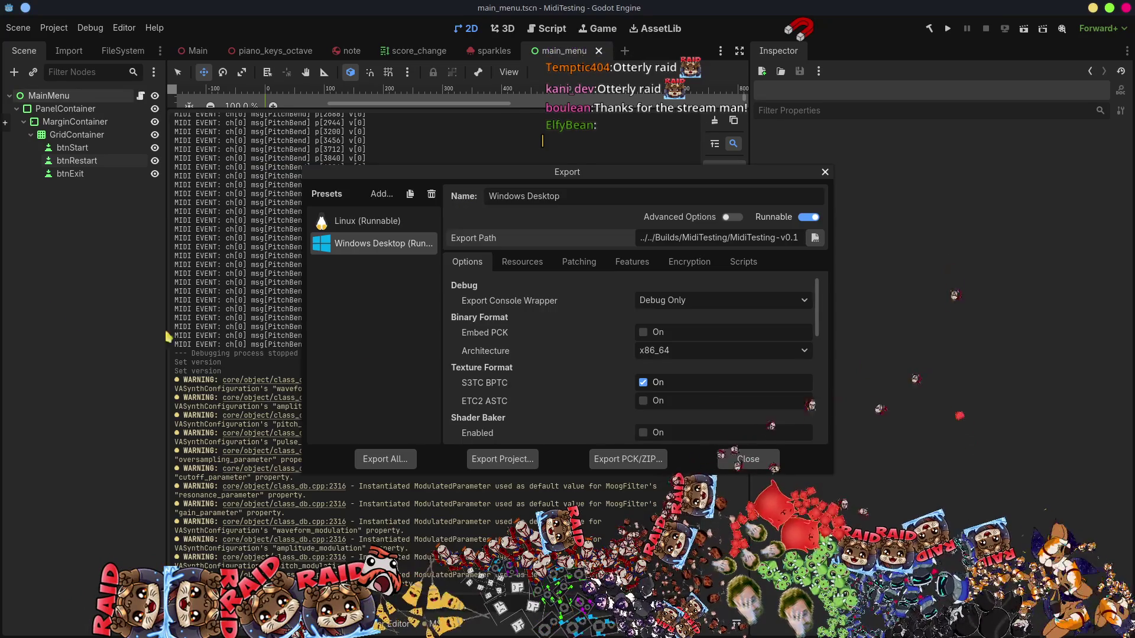
Step: Close the Export window, run MidiTesting in debug mode, maximize the game window, and start a round
left_click(748, 459)
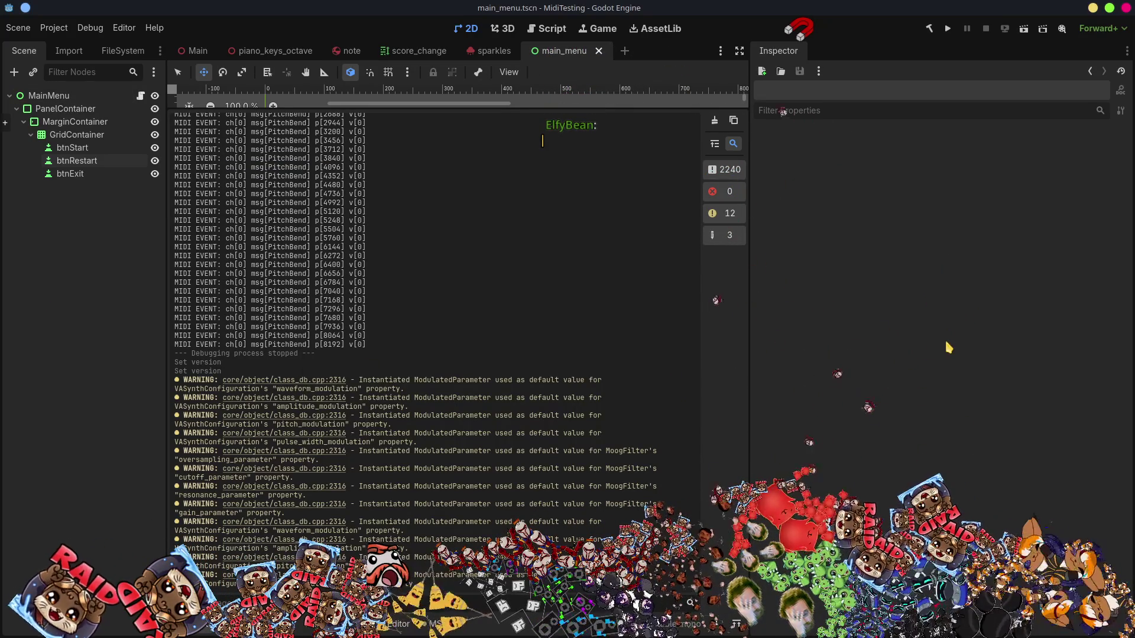
left_click(948, 30)
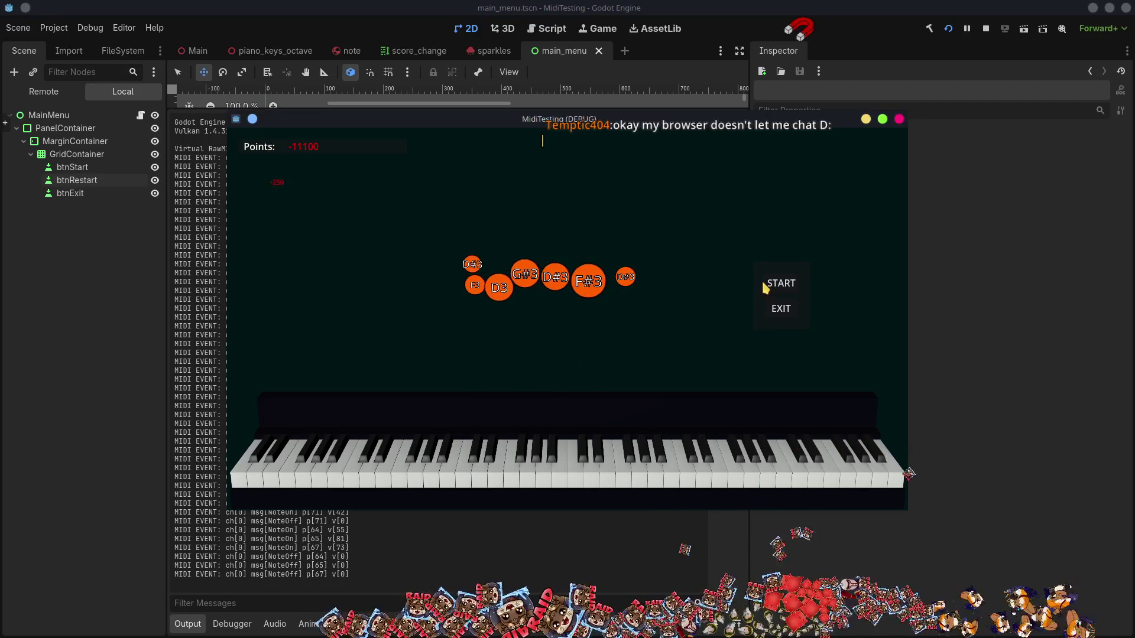
key("super+Up")
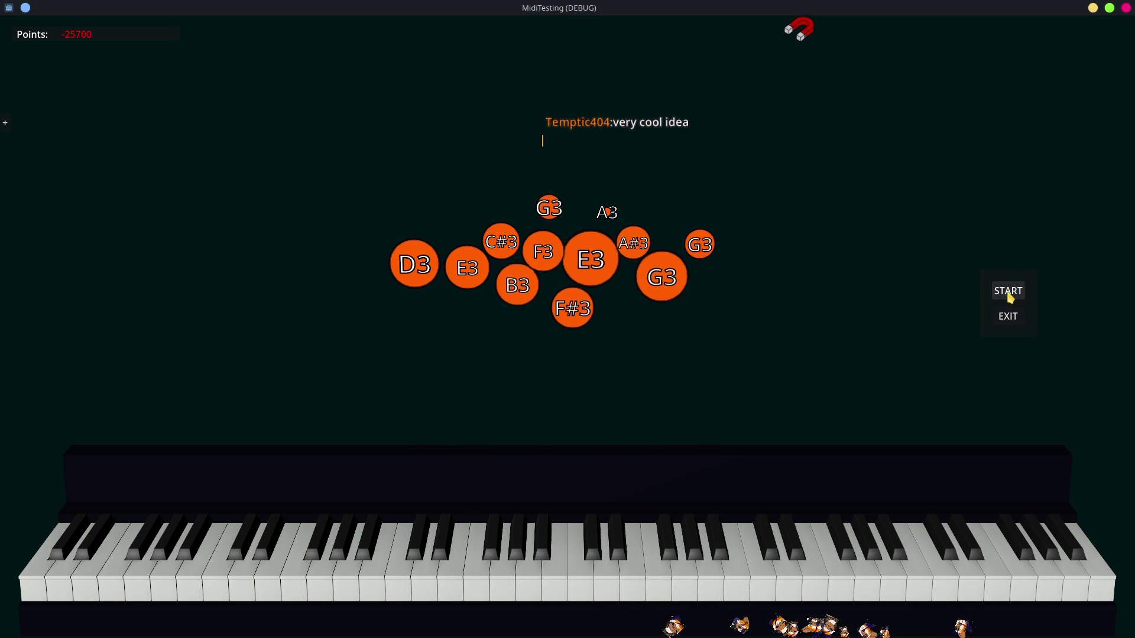
left_click(1009, 294)
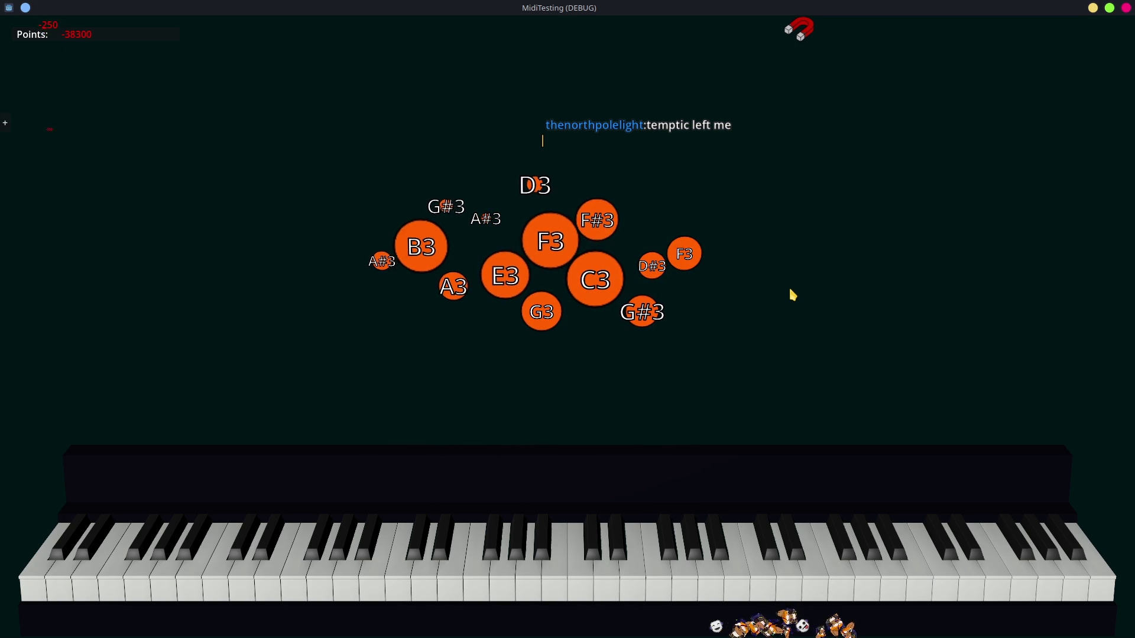
Step: Pause the round with Escape and choose RESTART to reset the points
key("Escape")
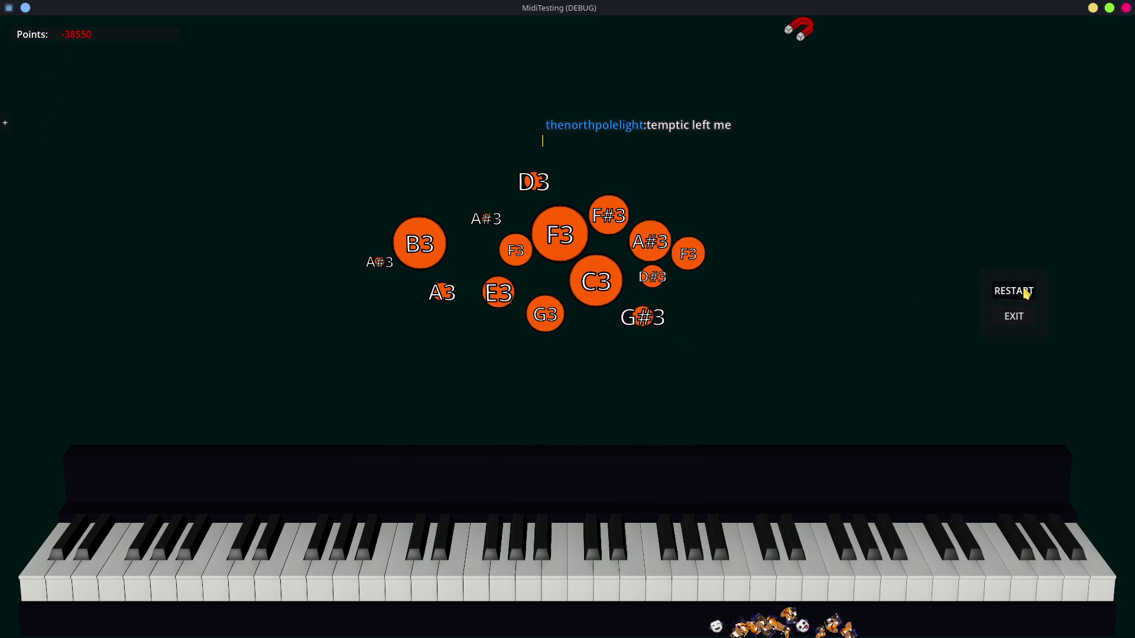
left_click(1018, 292)
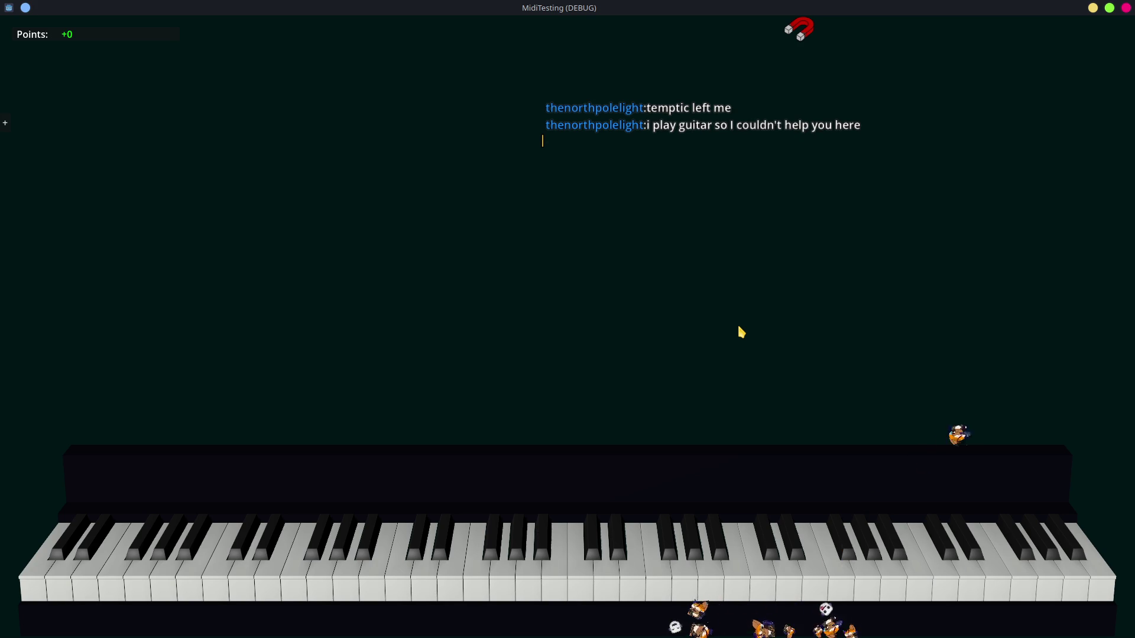
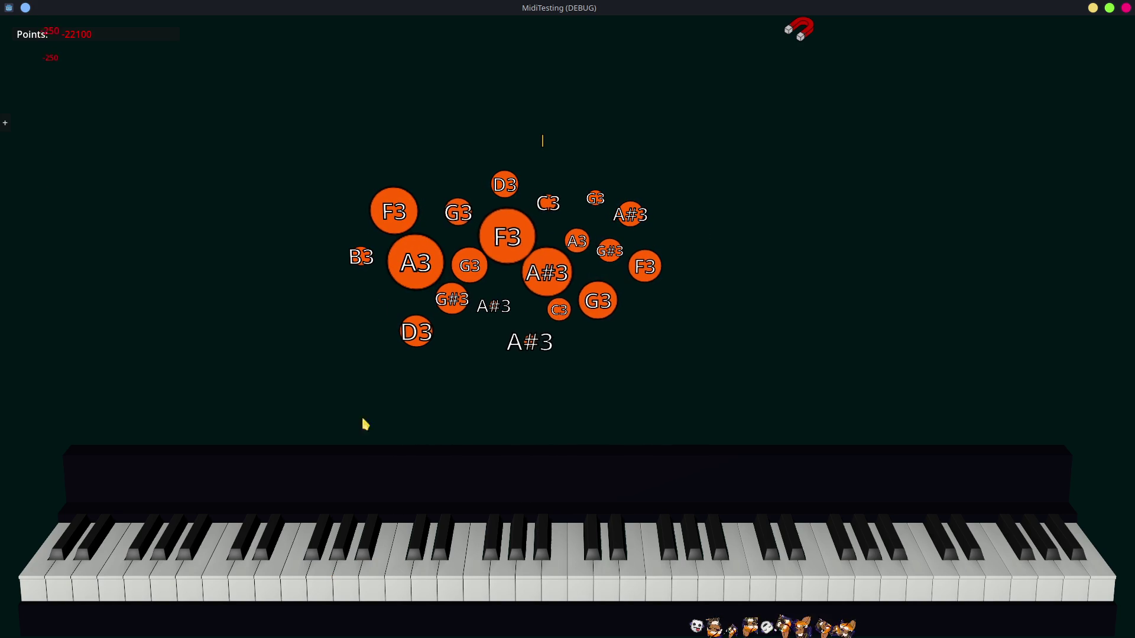
Step: Close the running MidiTesting piano game window to end the debug run
left_click_drag(795, 37, 799, 176)
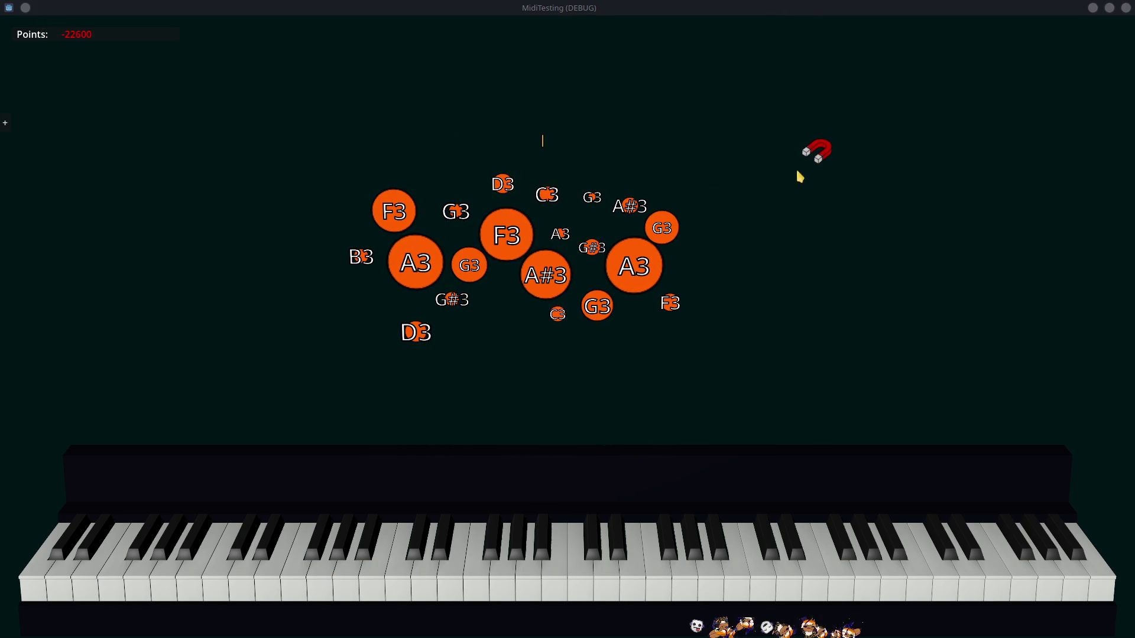
left_click(924, 246)
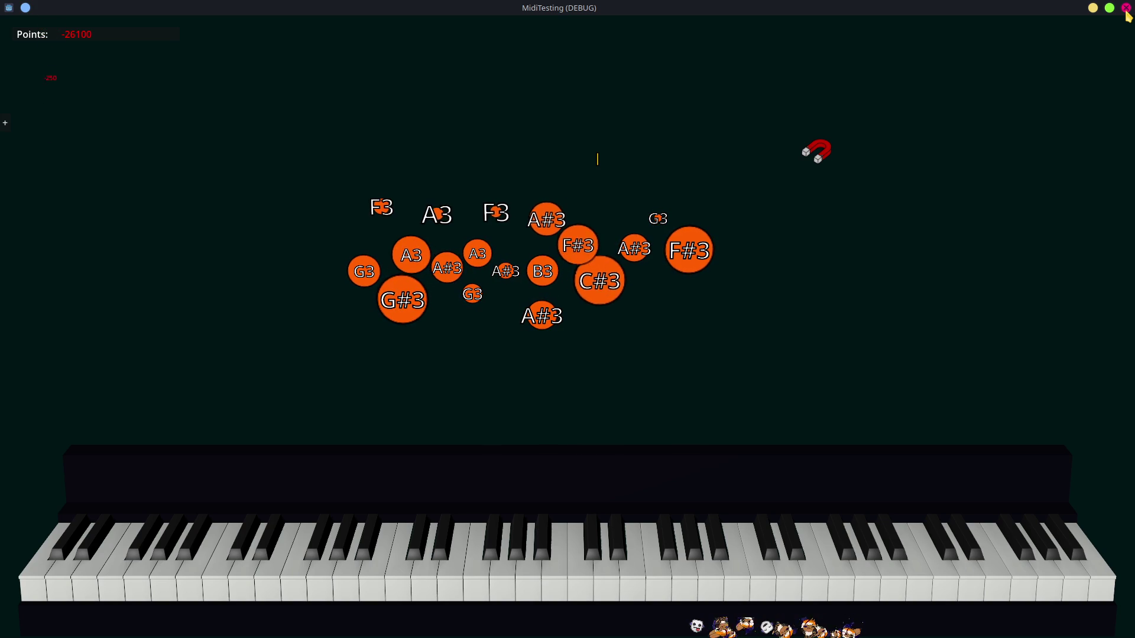
left_click(1126, 11)
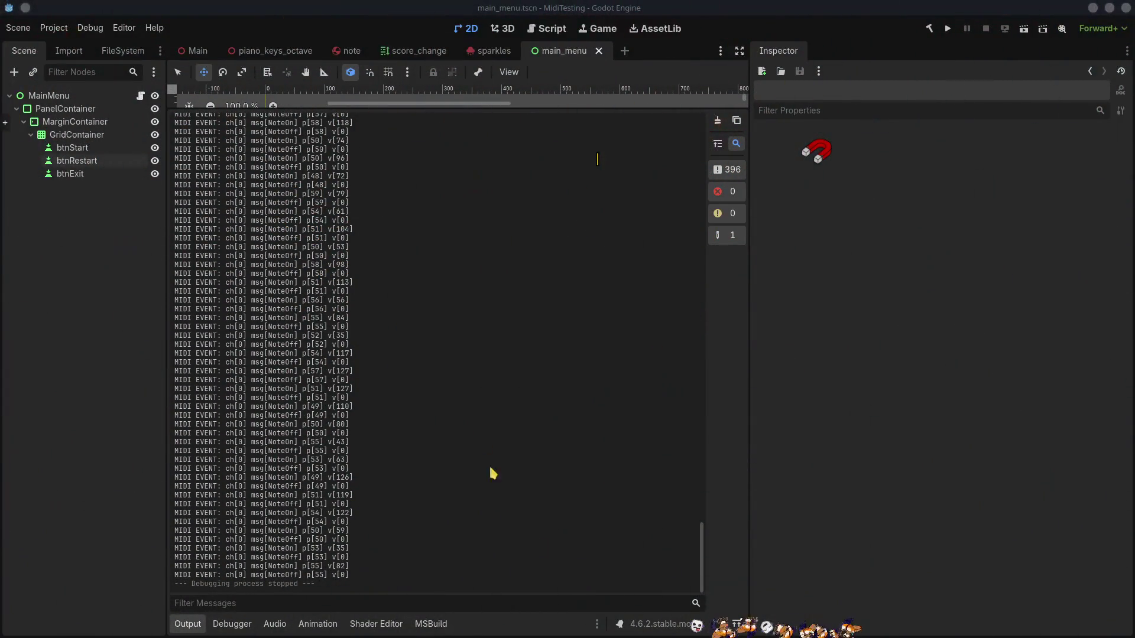
Step: Scroll the Output log up to the Godot version header and widen it by narrowing the Inspector
scroll(455, 455, "up", 10)
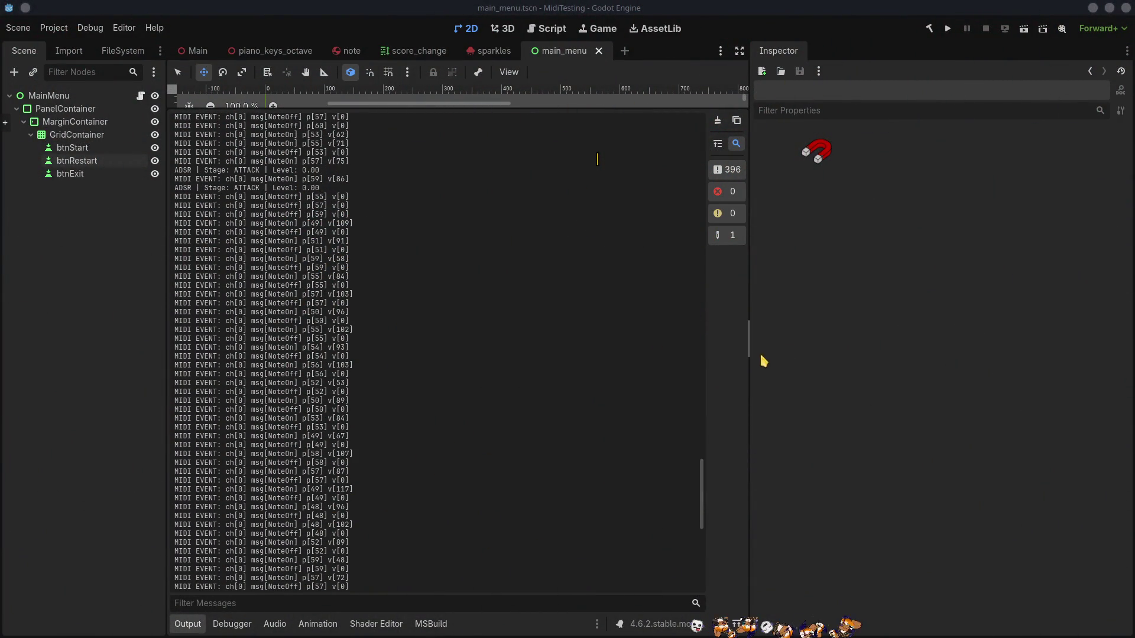
left_click_drag(703, 503, 699, 140)
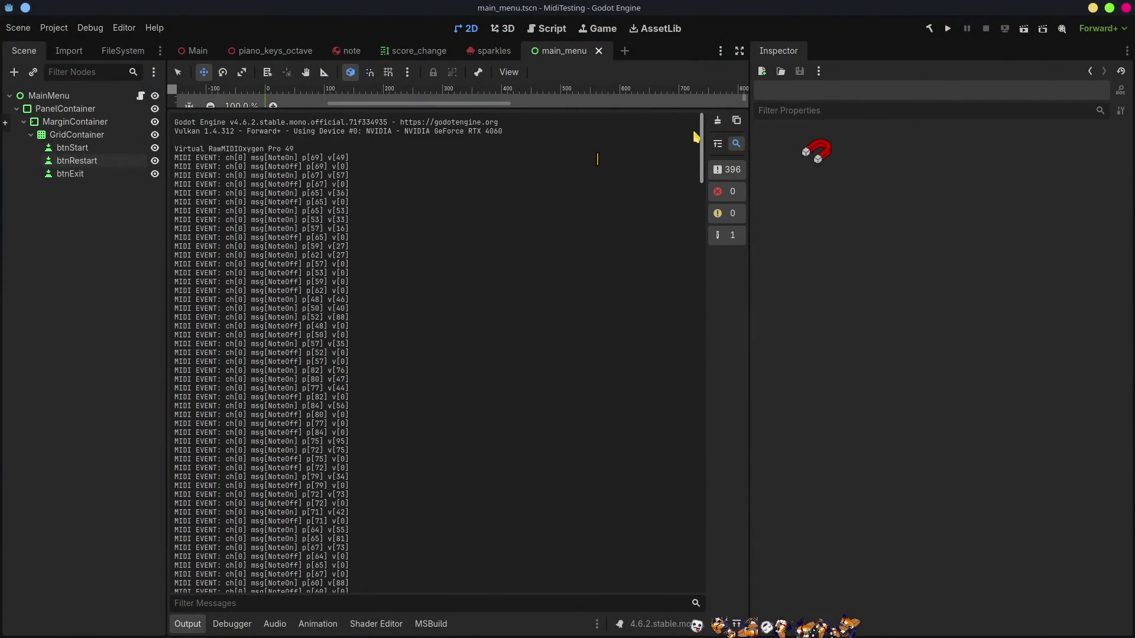
left_click_drag(752, 312, 907, 335)
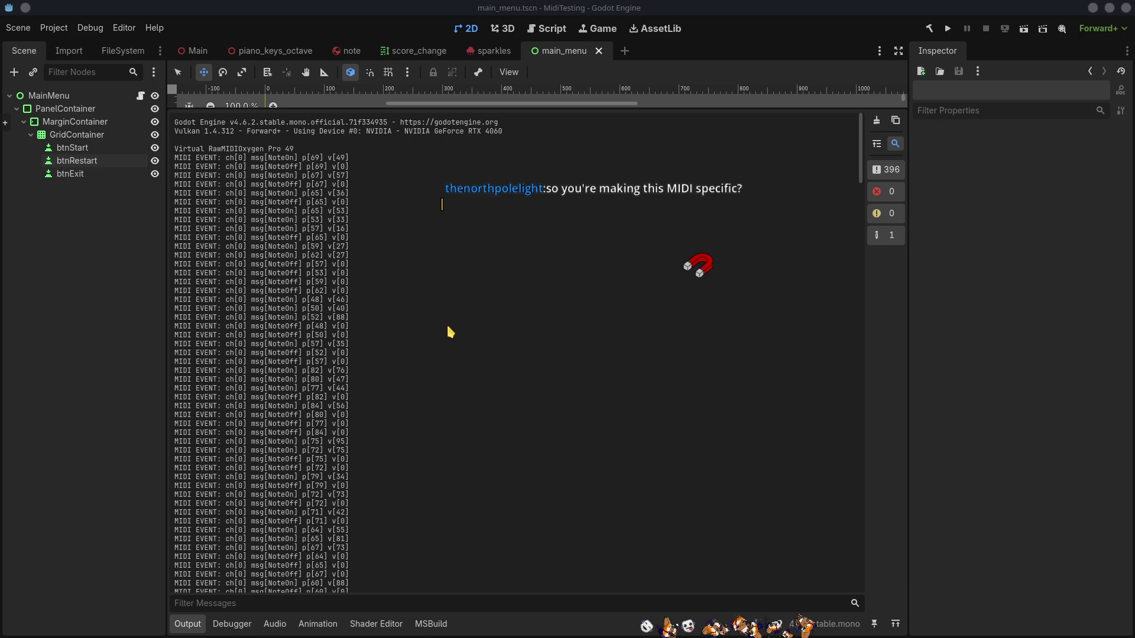
Step: Sketch a box, arrow, circle and loop diagram over the log, then open piano_keys_octave via Main
mouse_move(448, 305)
left_mouse_down()
mouse_move(580, 396)
mouse_move(437, 288)
mouse_move(536, 318)
mouse_move(470, 303)
mouse_move(534, 329)
mouse_move(464, 355)
mouse_move(527, 380)
mouse_move(449, 359)
left_mouse_up()
mouse_move(580, 300)
left_mouse_down()
mouse_move(692, 325)
mouse_move(679, 322)
left_mouse_up()
left_click_drag(933, 319, 898, 327)
left_click_drag(704, 321, 912, 327)
mouse_move(631, 319)
left_mouse_down()
mouse_move(682, 395)
mouse_move(678, 364)
mouse_move(691, 408)
mouse_move(950, 418)
mouse_move(709, 377)
mouse_move(664, 471)
mouse_move(776, 483)
mouse_move(750, 464)
mouse_move(828, 540)
mouse_move(729, 540)
mouse_move(711, 576)
mouse_move(741, 503)
mouse_move(717, 552)
mouse_move(752, 563)
mouse_move(712, 532)
left_mouse_up()
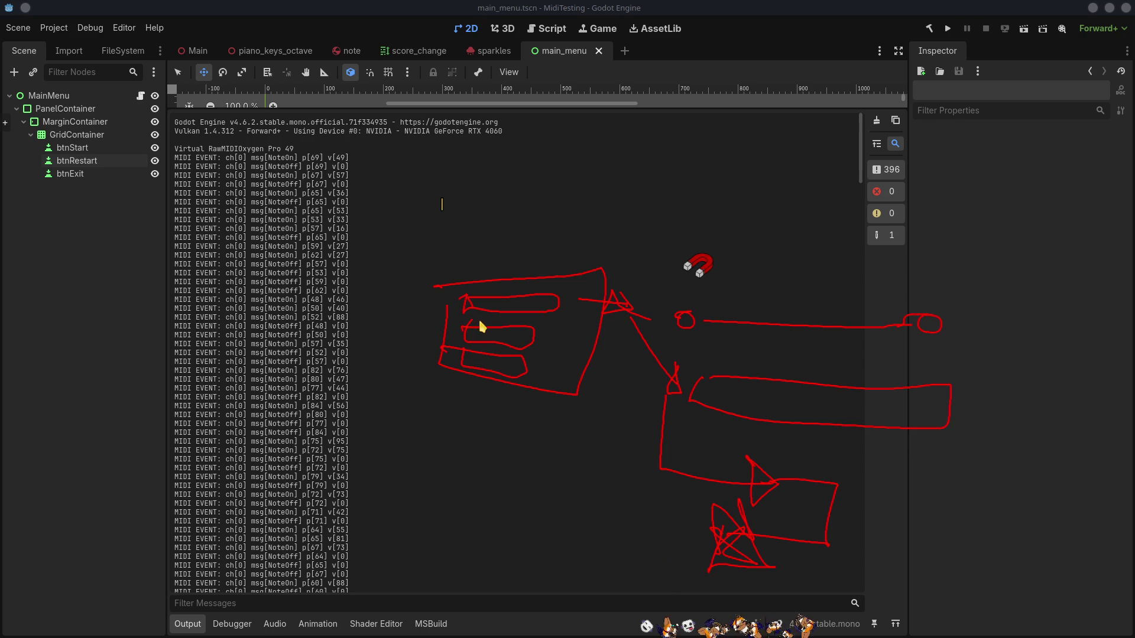
left_click(208, 52)
left_click(318, 51)
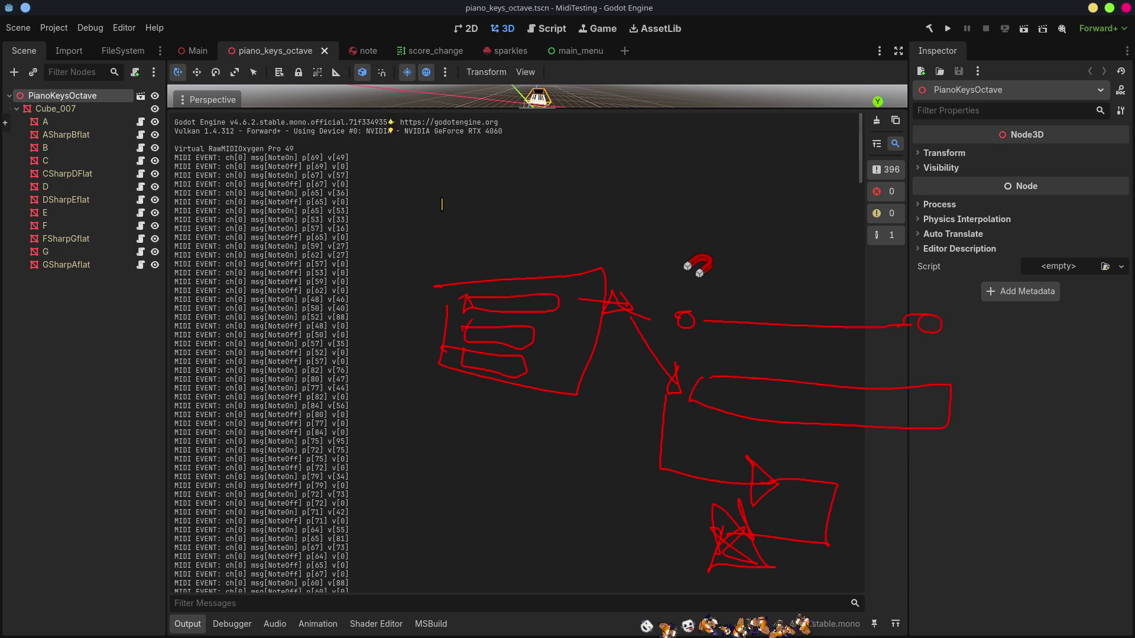
Step: Enlarge the 3D viewport, dismiss the red sketch overlay, and orbit to a higher view of the octave
left_click_drag(390, 112, 414, 476)
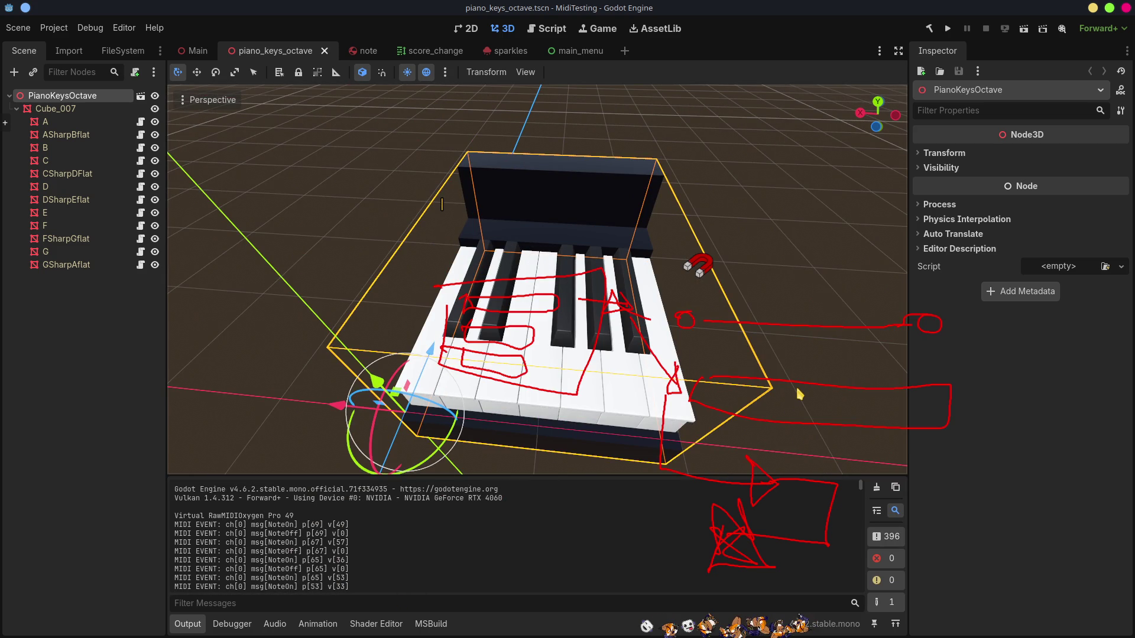
key("Escape")
key("Print")
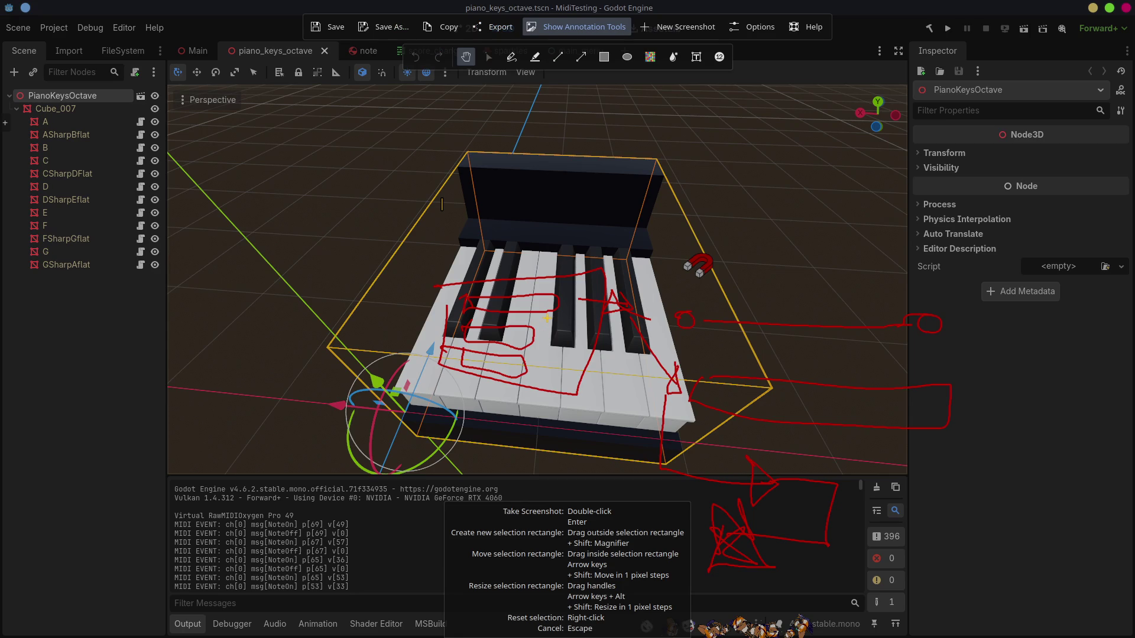
key("Escape")
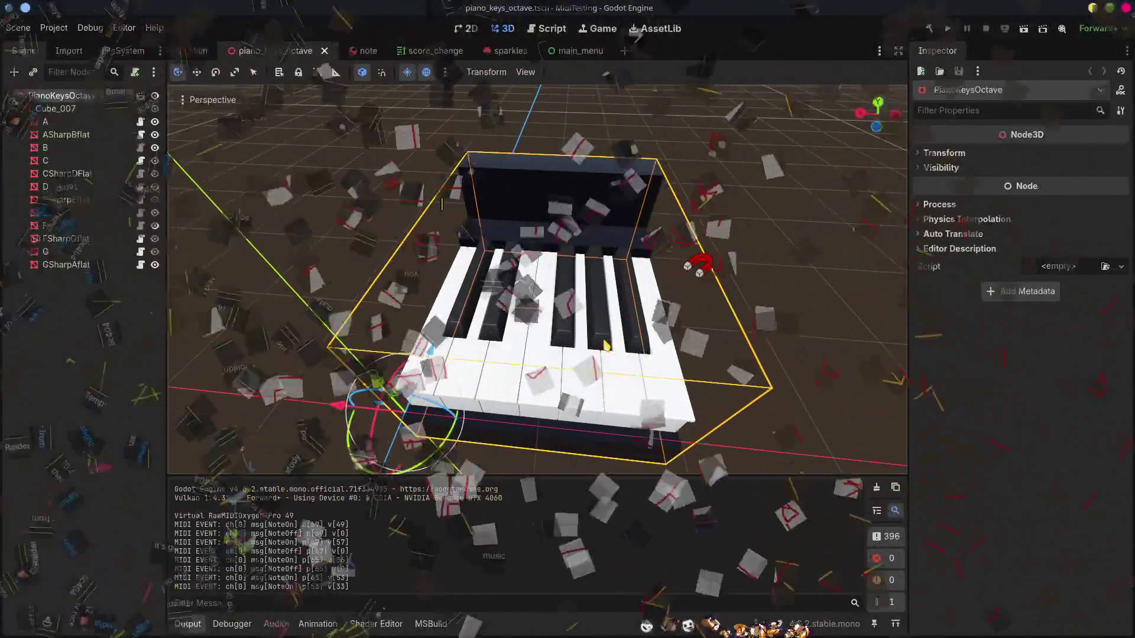
left_click_drag(560, 356, 572, 250)
mouse_move(677, 331)
left_mouse_down()
mouse_move(609, 371)
mouse_move(576, 312)
mouse_move(543, 335)
left_mouse_up()
mouse_move(591, 300)
left_mouse_down()
mouse_move(313, 243)
mouse_move(220, 205)
left_mouse_up()
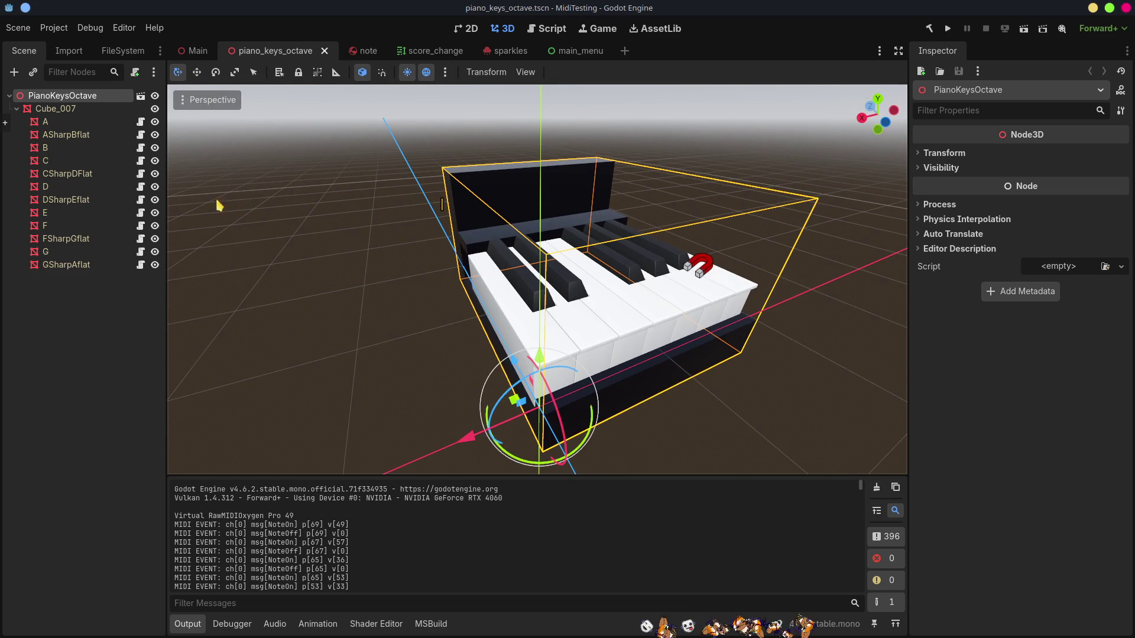
Step: Check ASharpBflat's PianoKey.cs values (Pitch 58, Octave 0, Pressed Radian 0.065), then return to Main
left_click(60, 123)
left_click(64, 134)
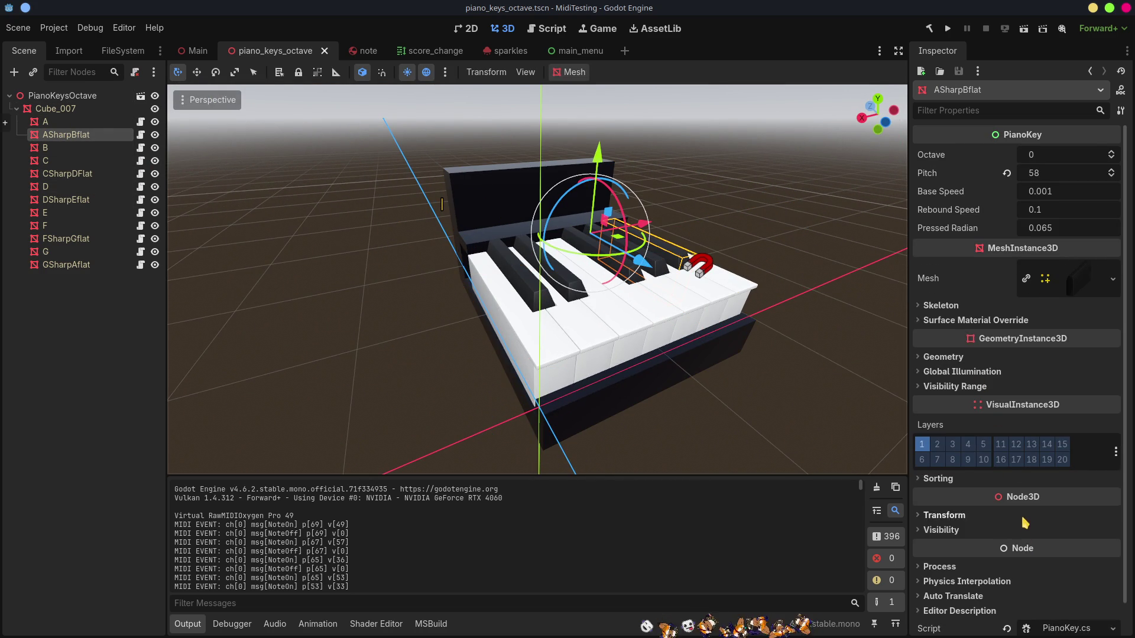
scroll(1026, 525, "down", 1)
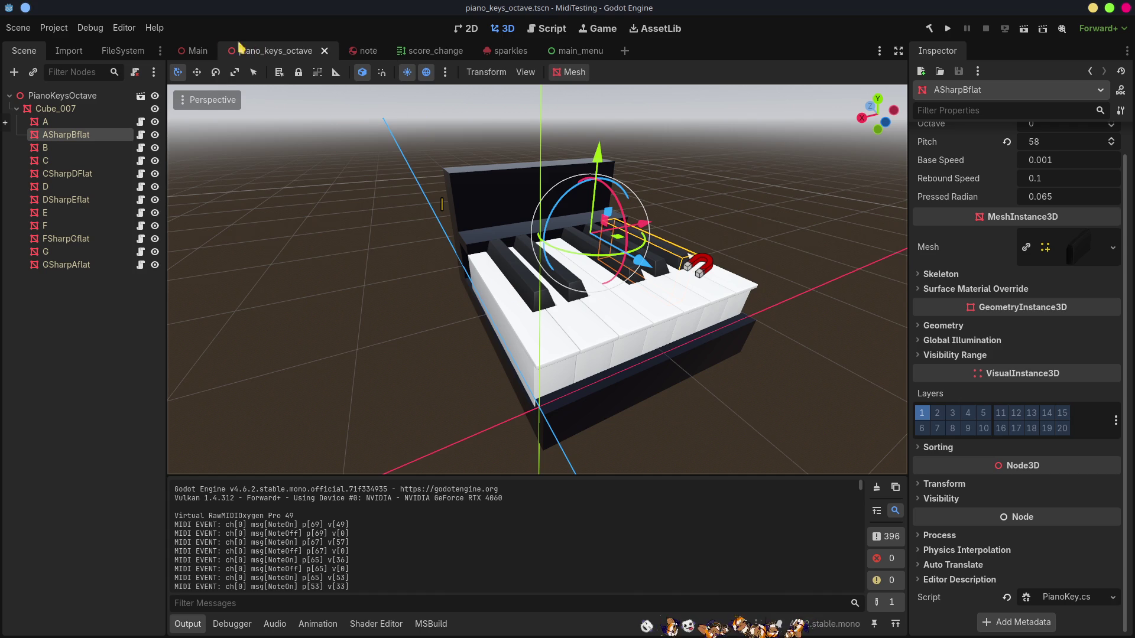
left_click(195, 51)
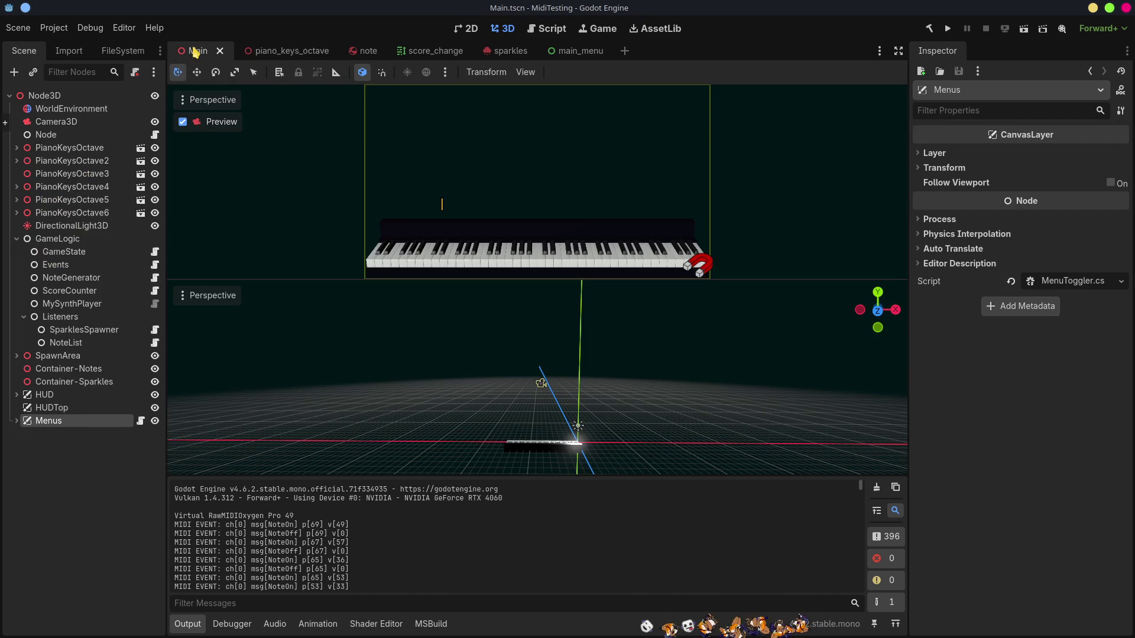
Step: Expand PianoKeysOctave6 and PianoKeysOctave5 and select the A key under Cube_007 (Octave 2, Pitch 57)
left_click(17, 214)
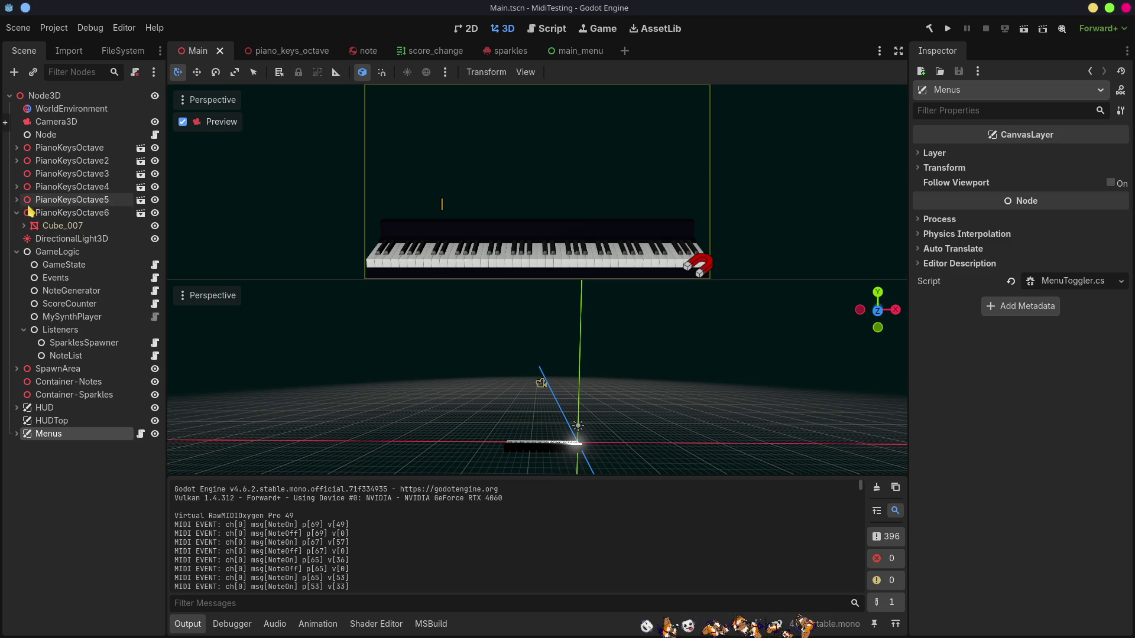
left_click(16, 200)
right_click(59, 203)
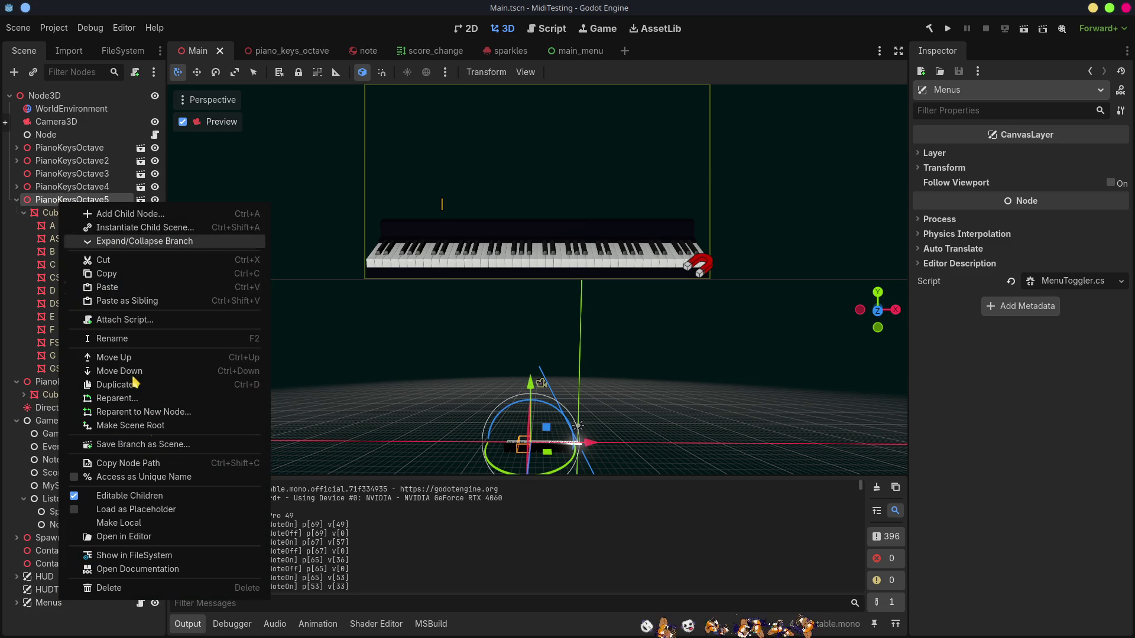
left_click(47, 213)
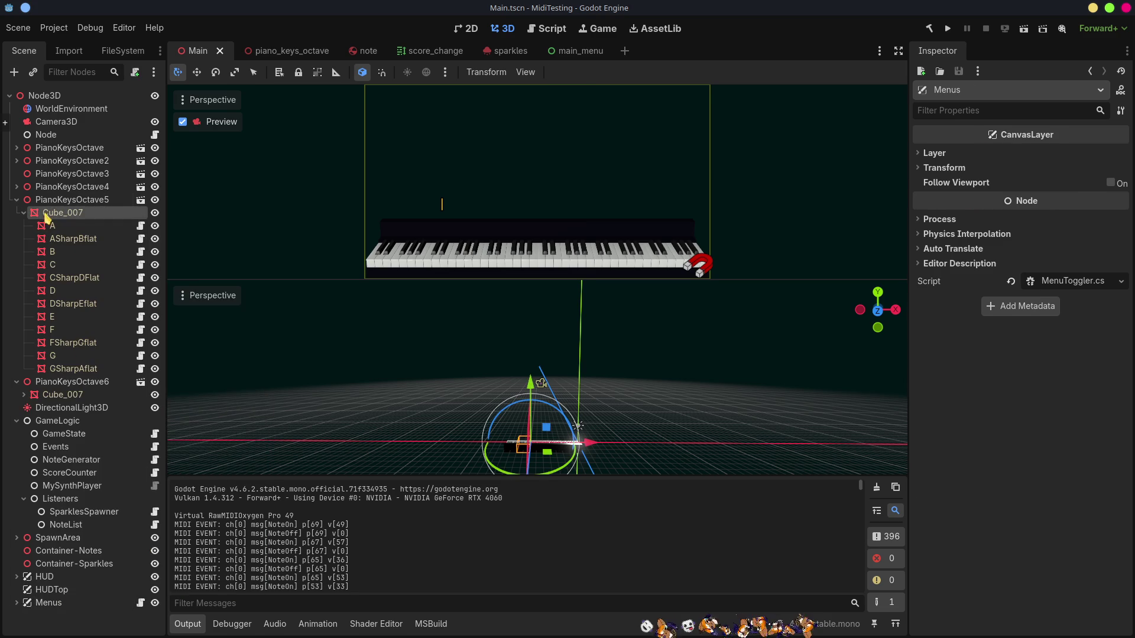
left_click(53, 225)
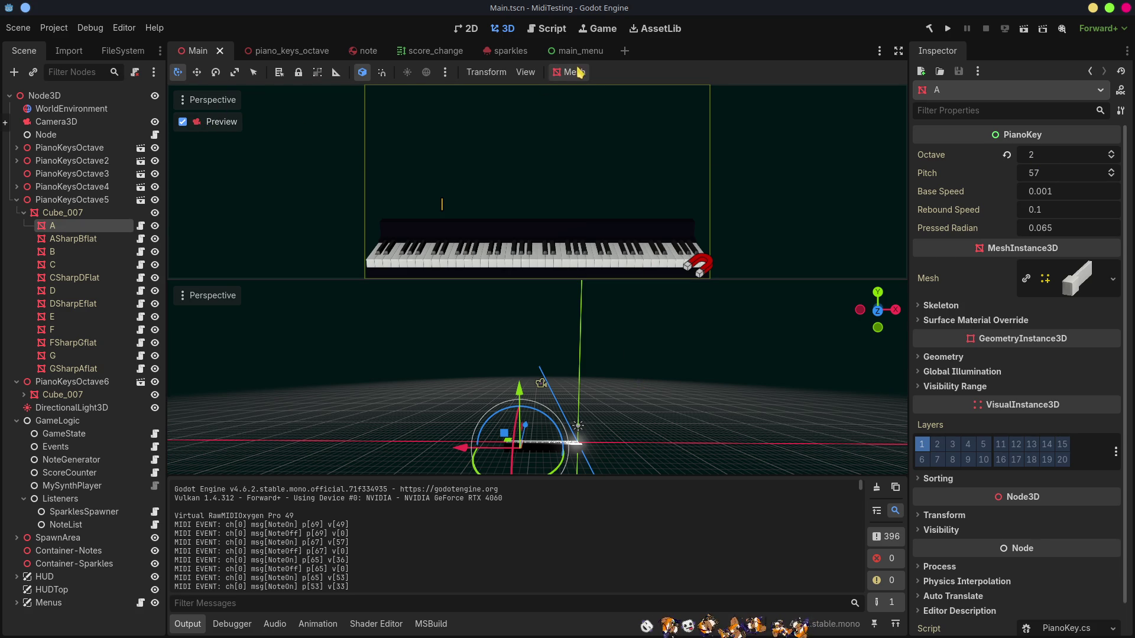
left_click(526, 72)
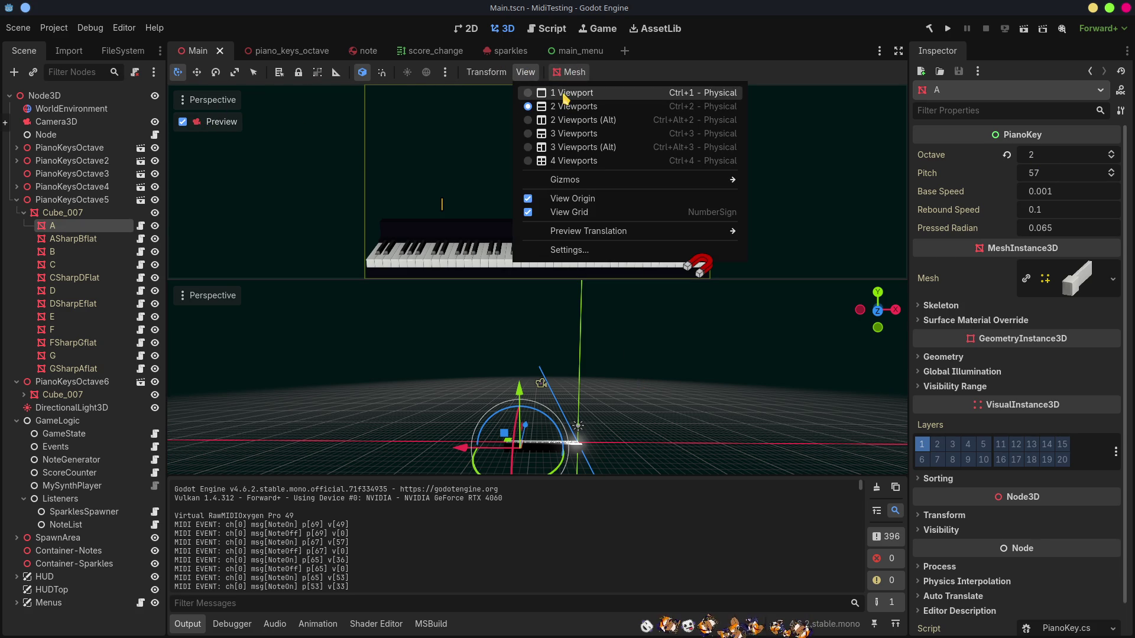
Step: Switch to 1 Viewport with Preview off, then zoom and orbit to a diagonal close-up of the piano
left_click(558, 93)
left_click(182, 122)
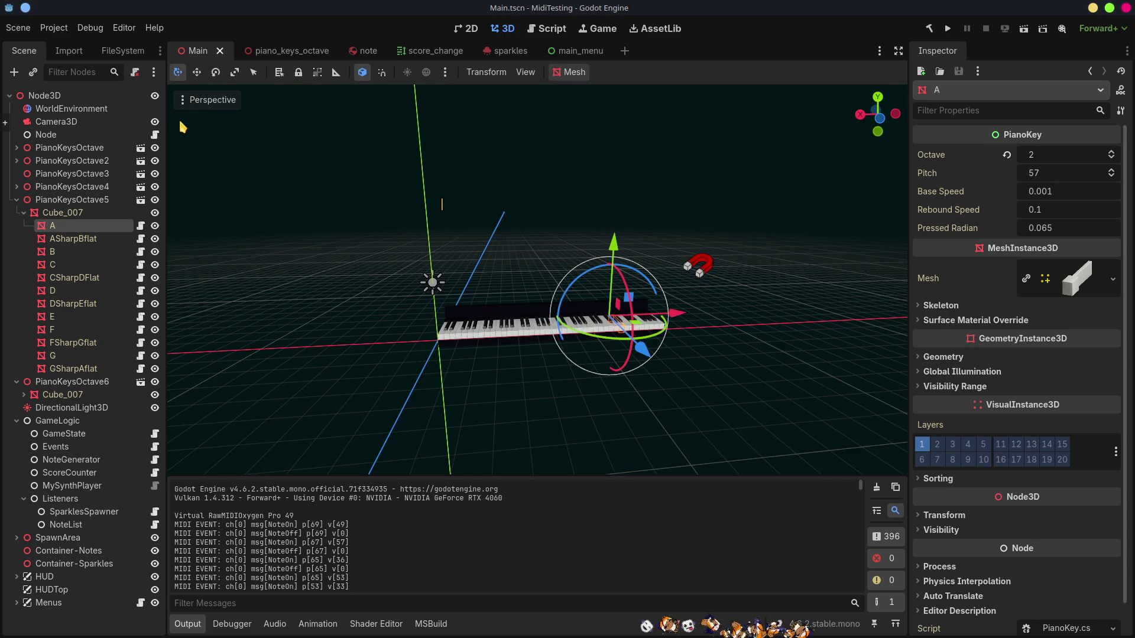
scroll(532, 375, "up", 5)
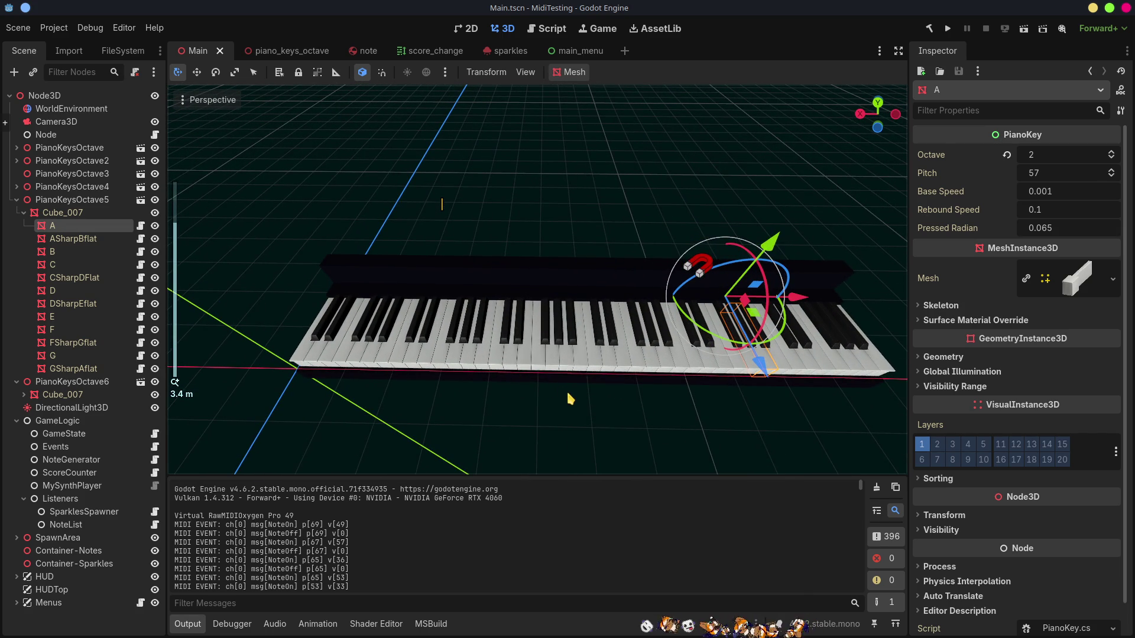
mouse_move(615, 423)
left_mouse_down()
mouse_move(562, 355)
mouse_move(572, 321)
left_mouse_up()
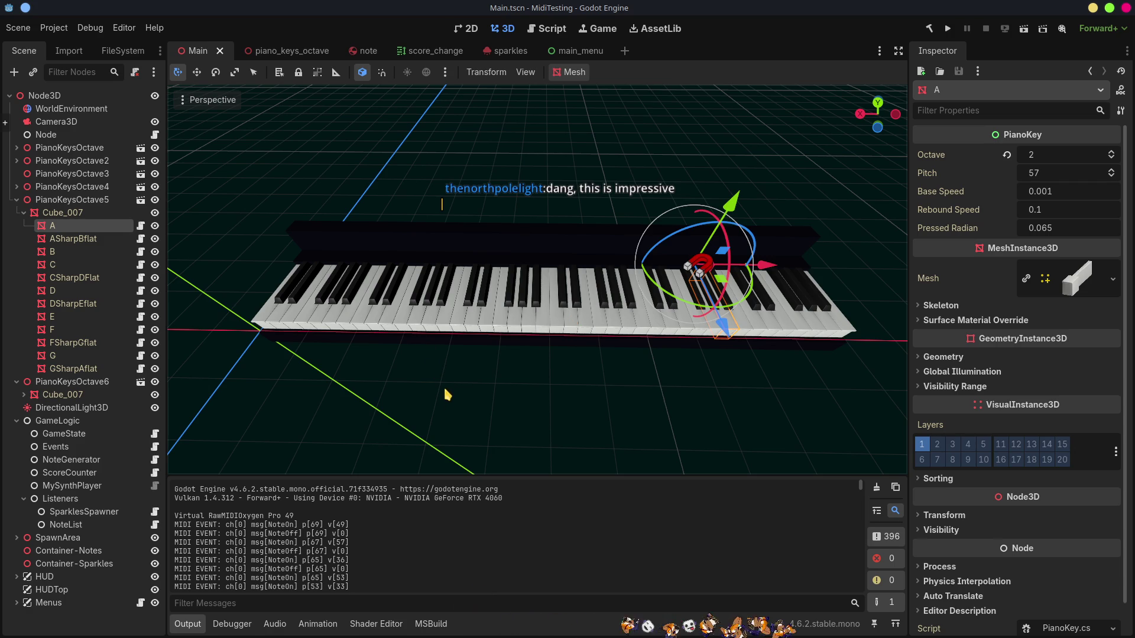
scroll(484, 325, "up", 2)
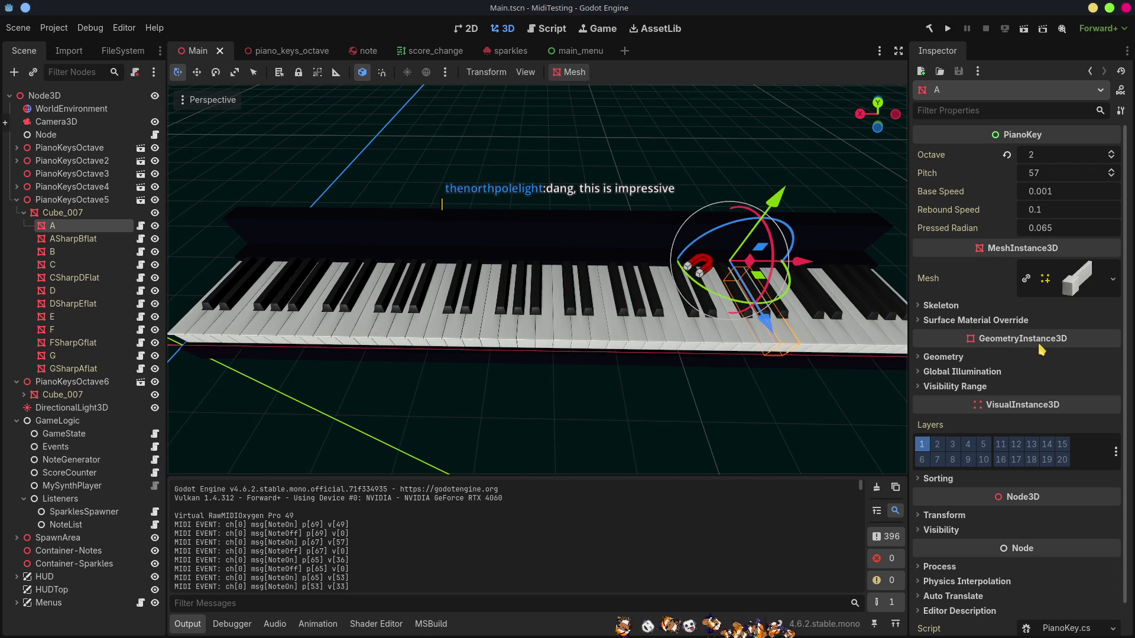
mouse_move(625, 396)
left_mouse_down()
mouse_move(709, 331)
mouse_move(742, 325)
mouse_move(509, 349)
mouse_move(644, 416)
mouse_move(631, 411)
left_mouse_up()
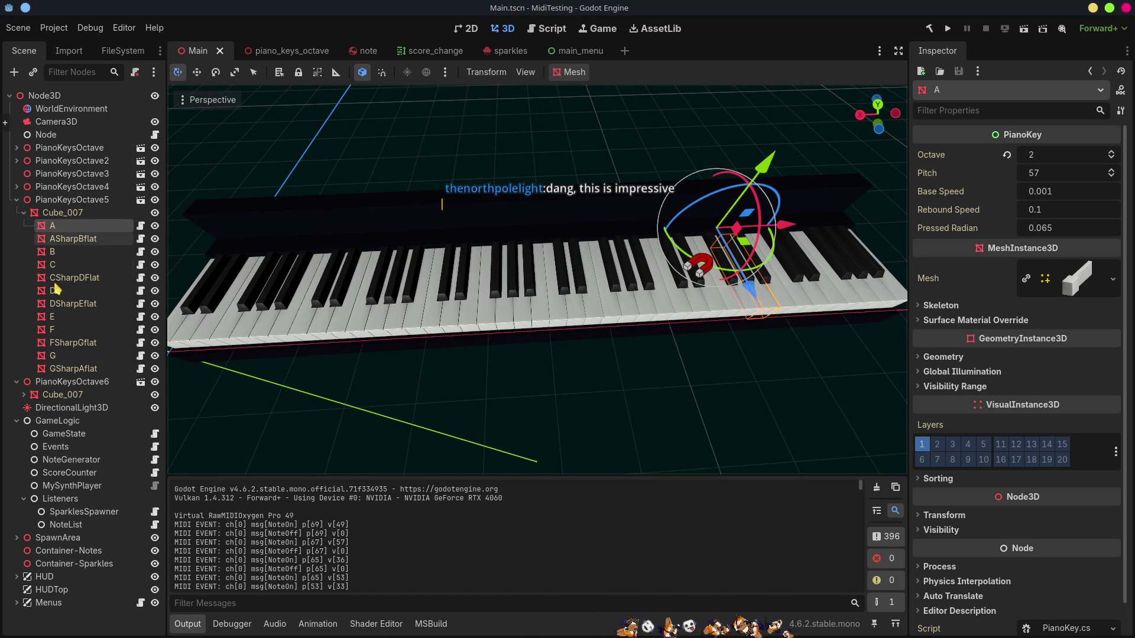
Step: Collapse PianoKeysOctave5, PianoKeysOctave6 and GameLogic, then re-expand GameLogic and select NoteGenerator
left_click(16, 200)
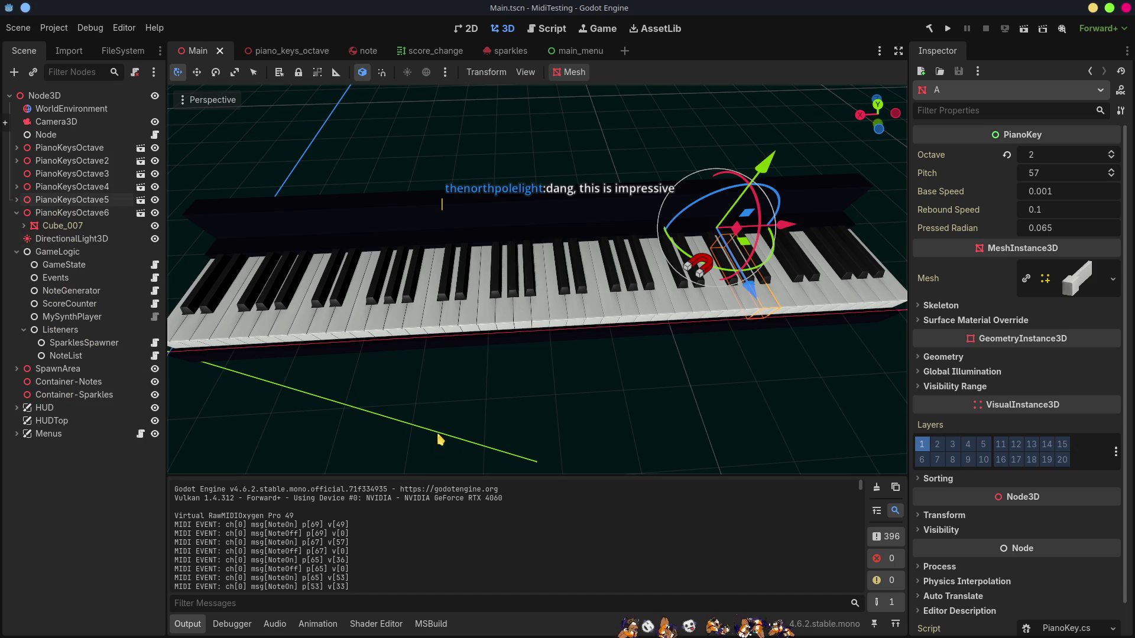
left_click(62, 507)
left_click(16, 213)
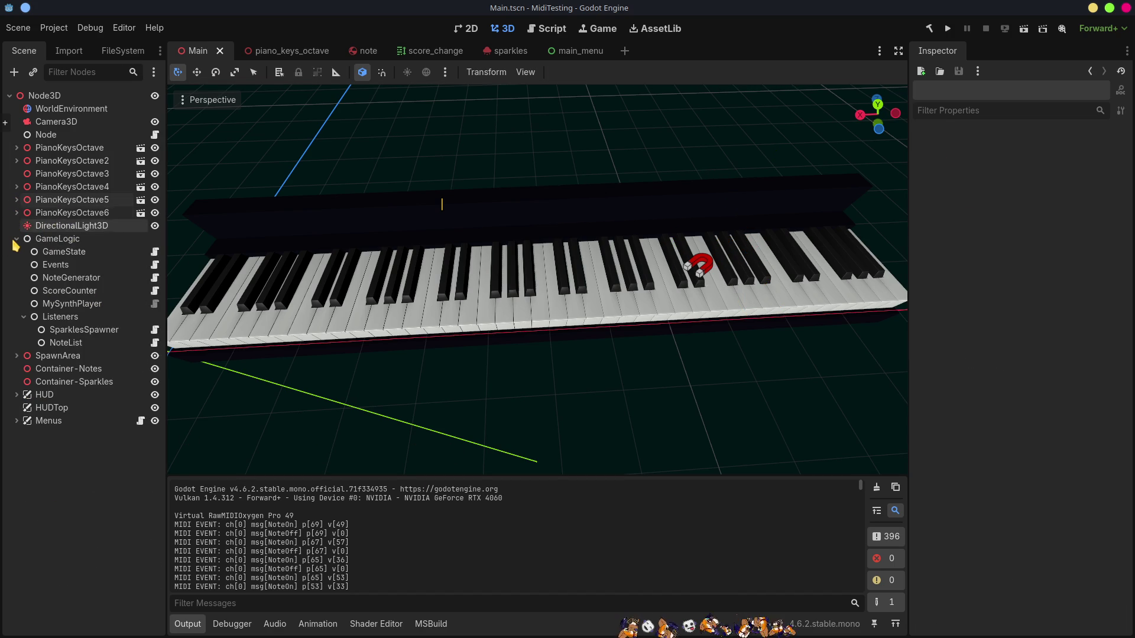
left_click(17, 238)
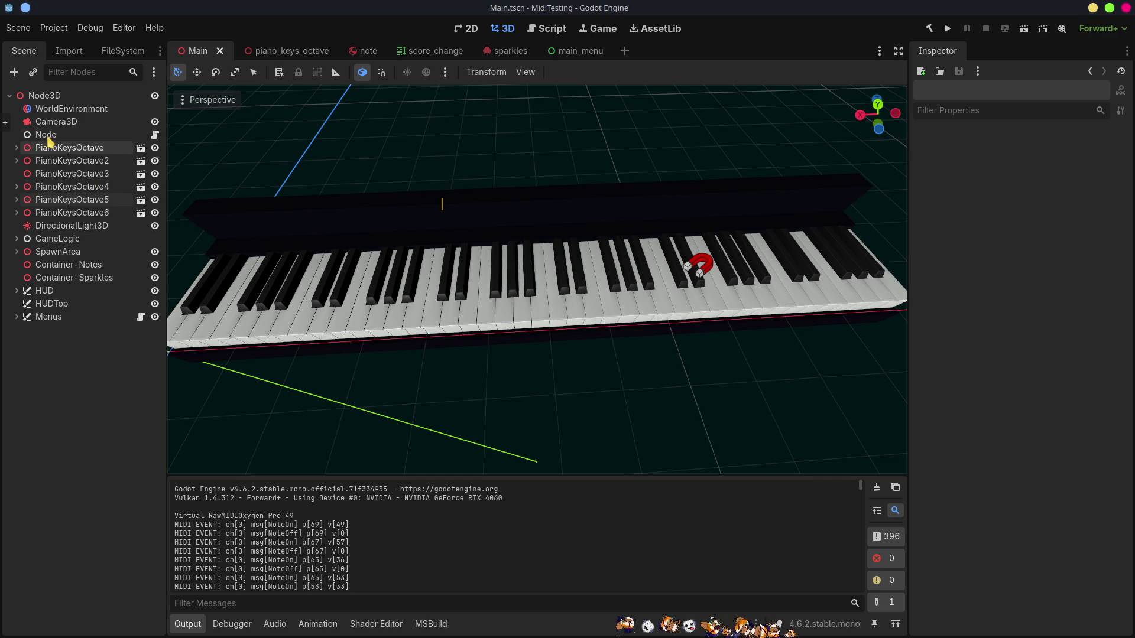
left_click(17, 239)
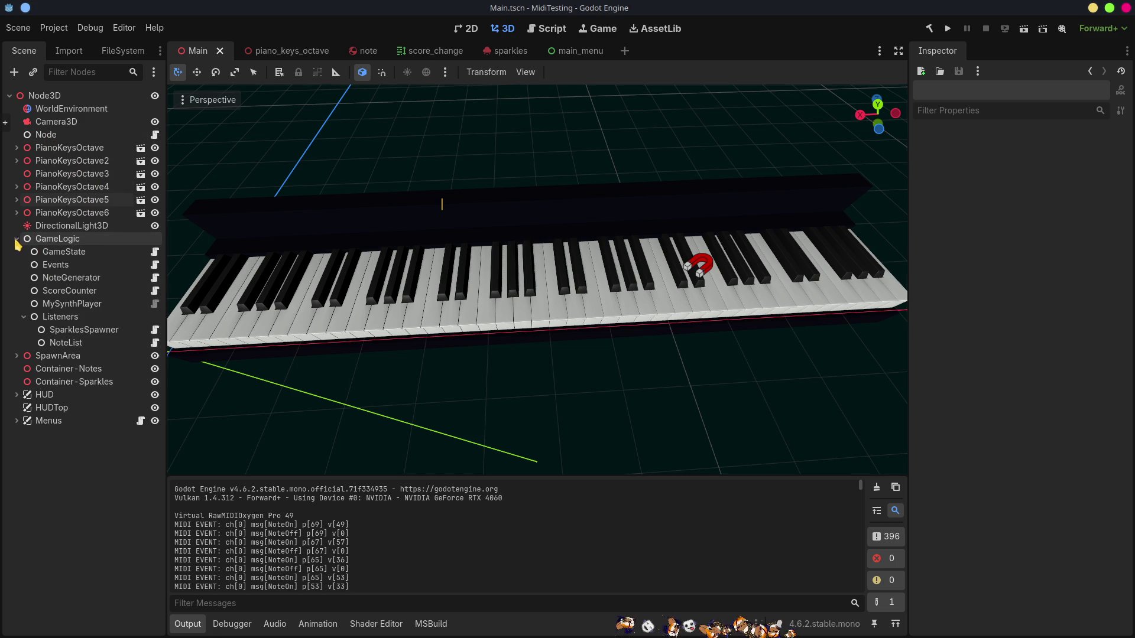
left_click(114, 281)
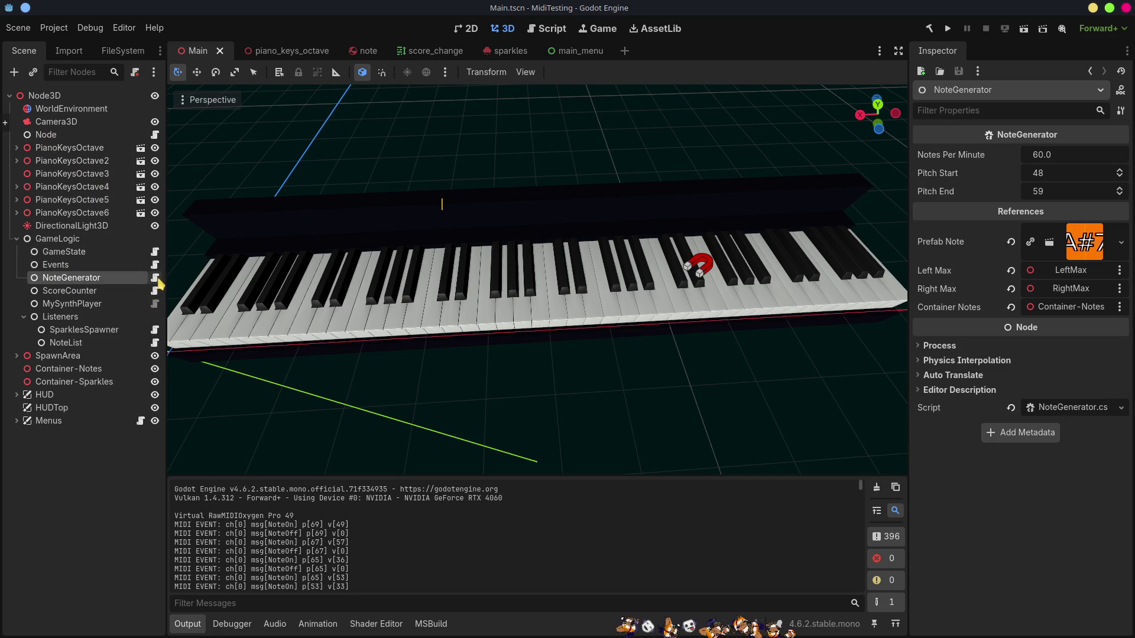
left_click(155, 279)
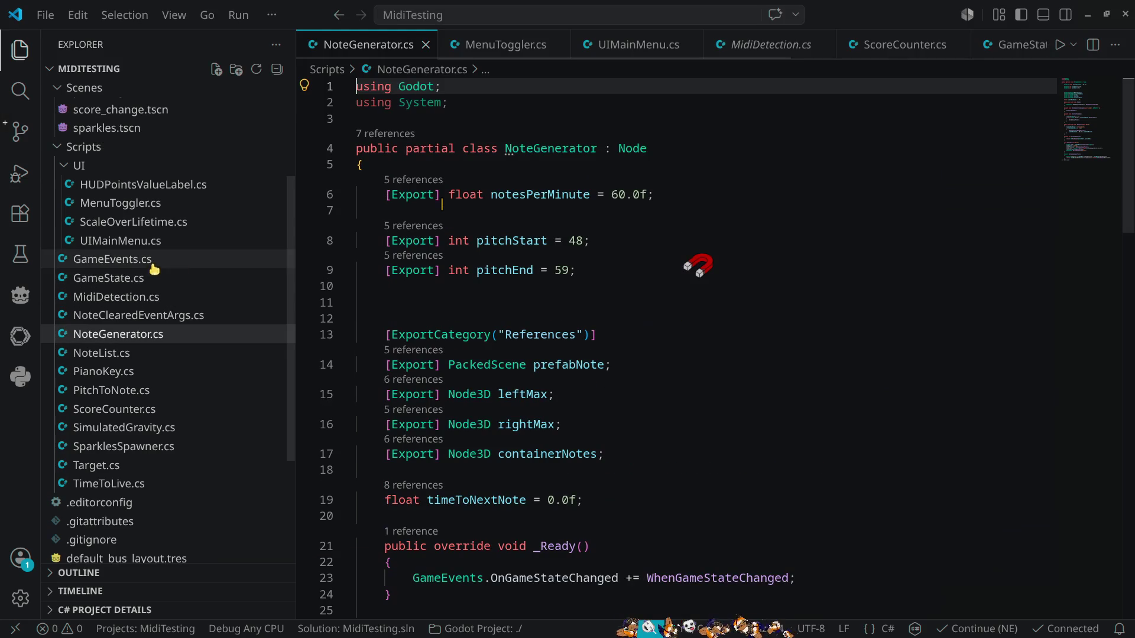
Step: Review the pitchStart and pitchEnd fields on lines 8–9 of NoteGenerator.cs
left_click(512, 241)
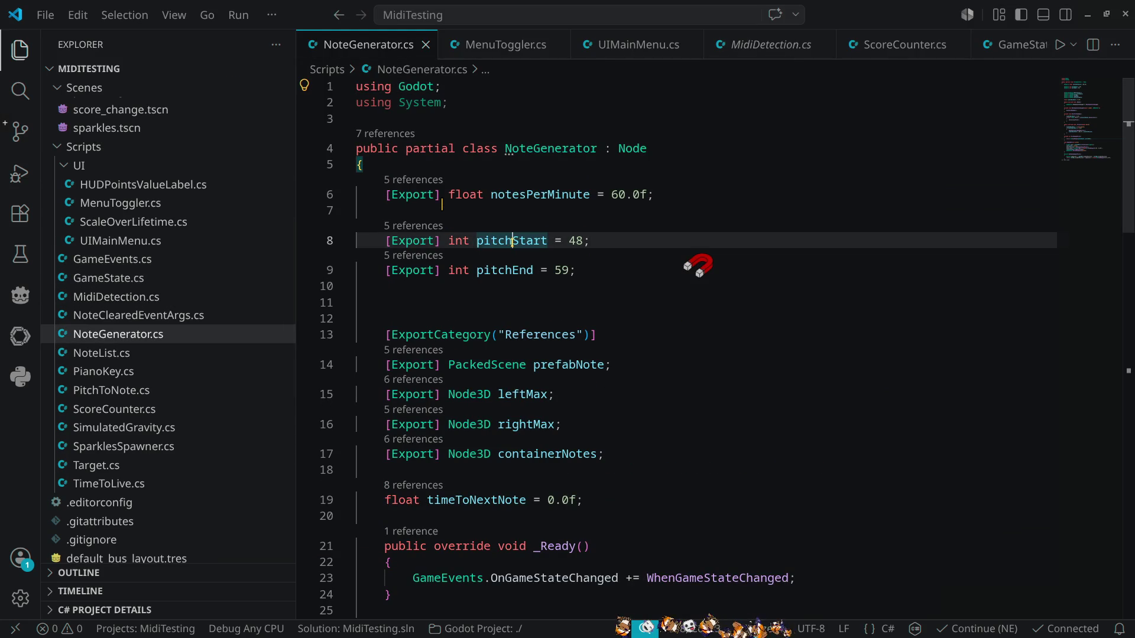
left_click(518, 270)
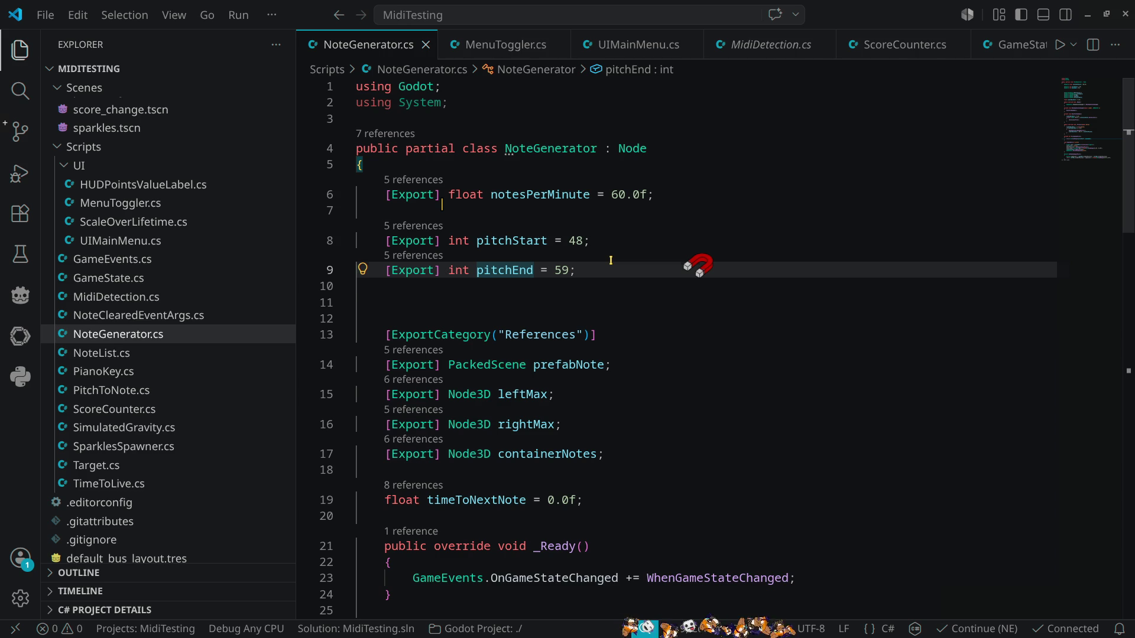
Step: Revert the accidental line break after pitchEnd and save NoteGenerator.cs unchanged
key("Return")
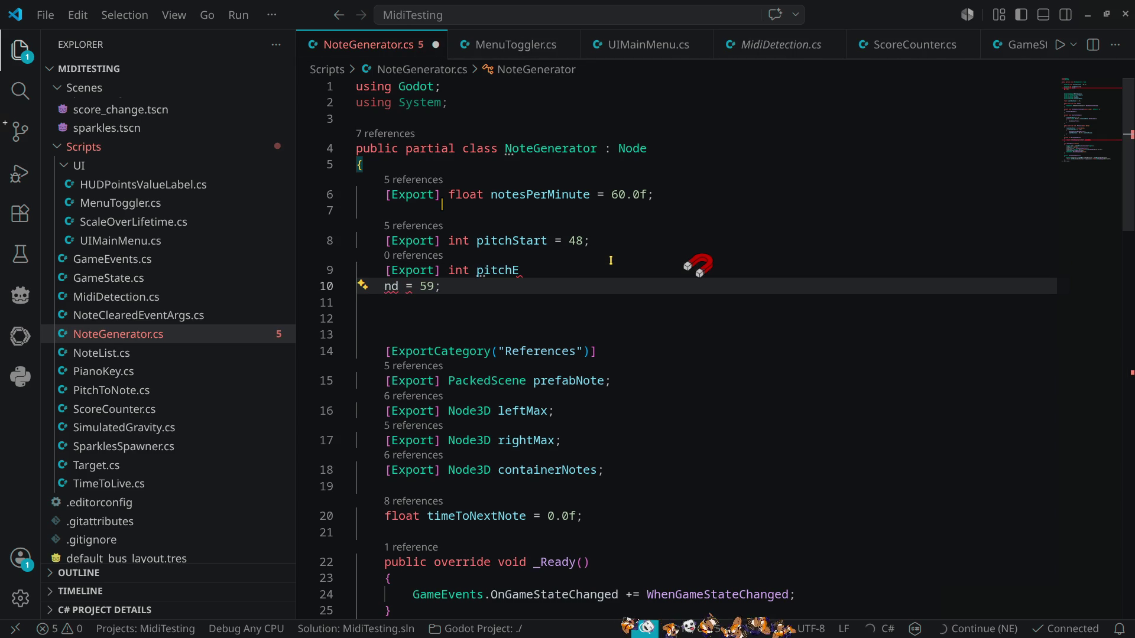
key("BackSpace")
key("ctrl+s")
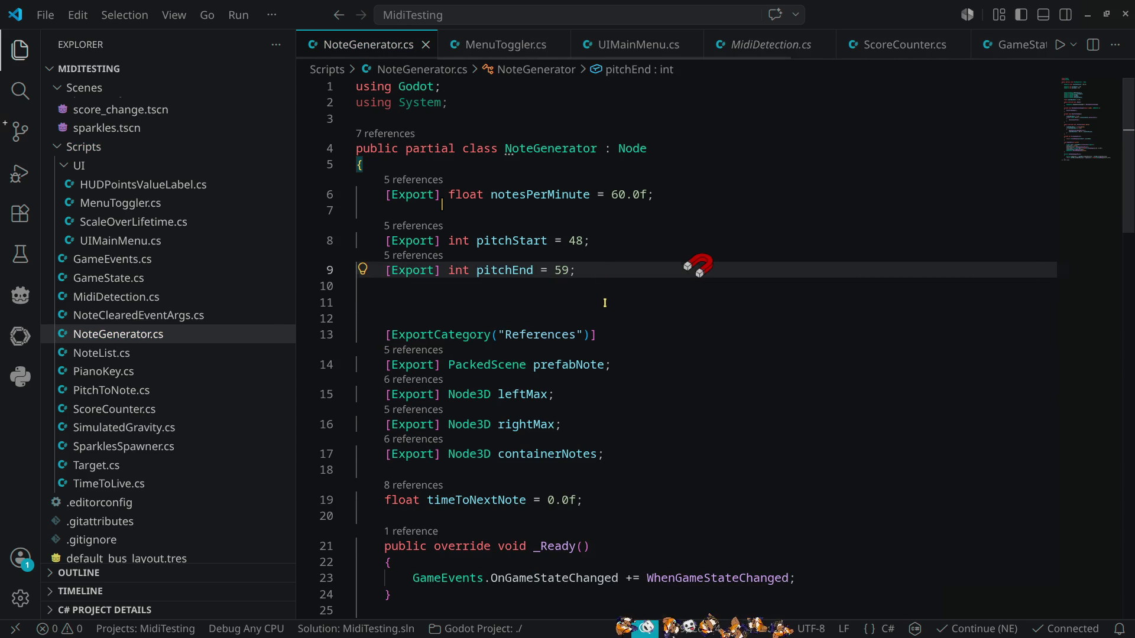
left_click(603, 303)
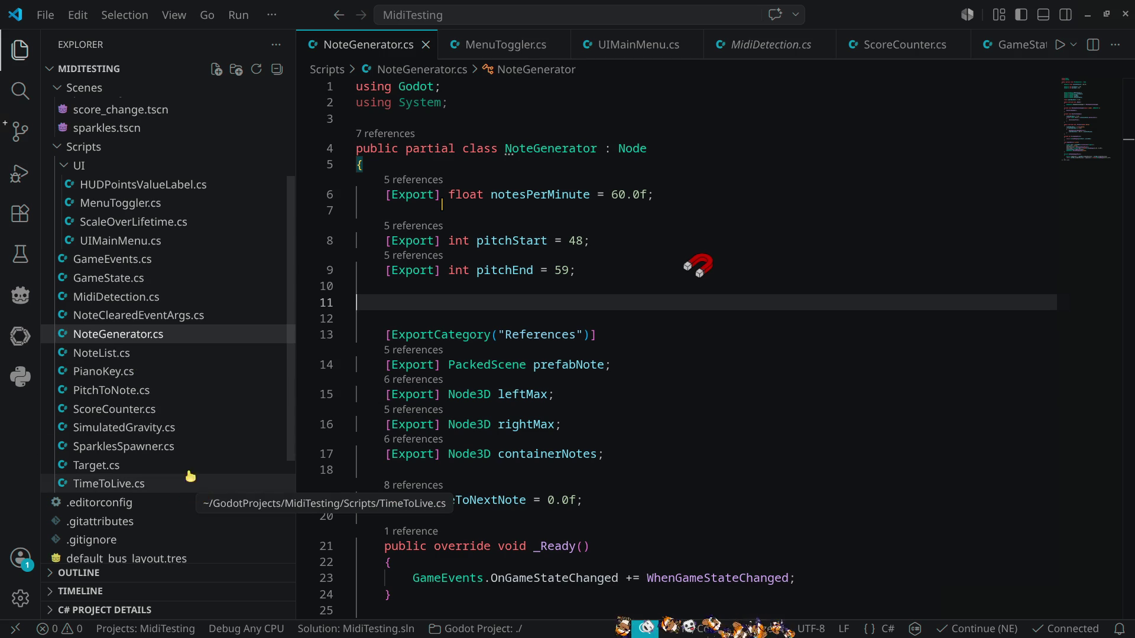
Step: Open PitchToNote.cs from the Explorer to view its noteTable dictionary
key("ctrl+shift+e")
left_click(111, 393)
scroll(788, 450, "up", 3)
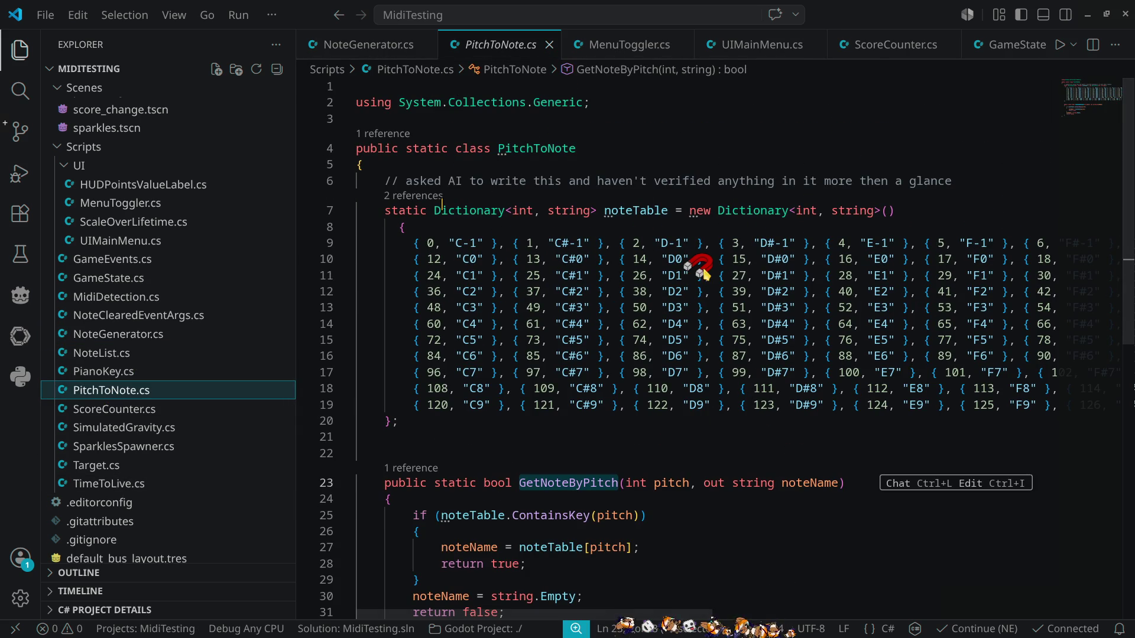
left_click(469, 243)
key("Left")
key("Left")
key("Left")
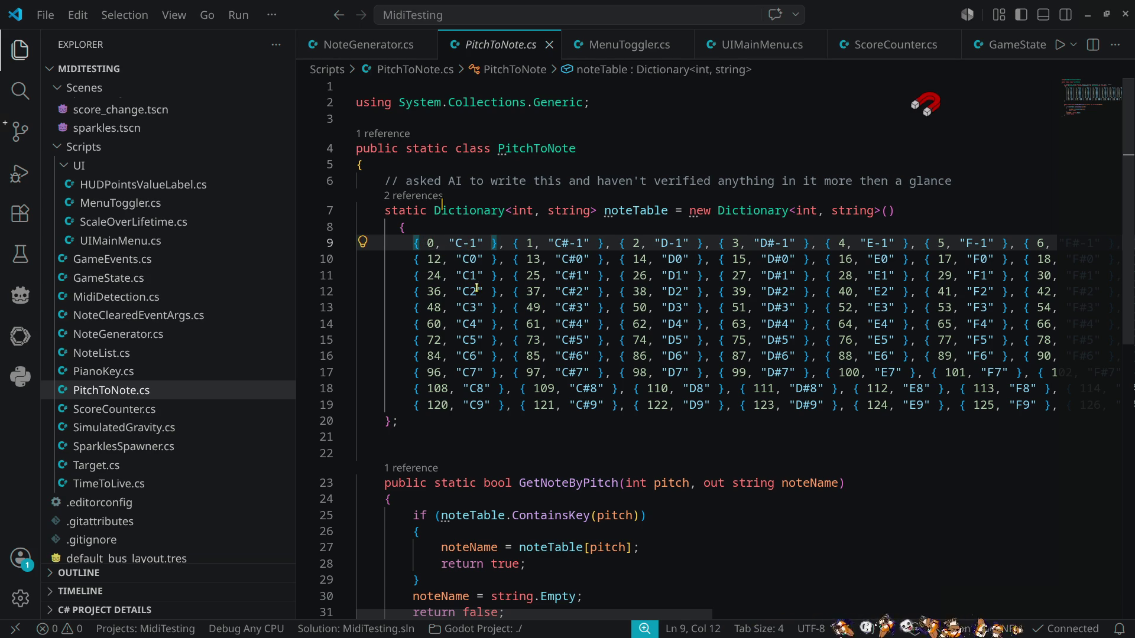
double_click(433, 243)
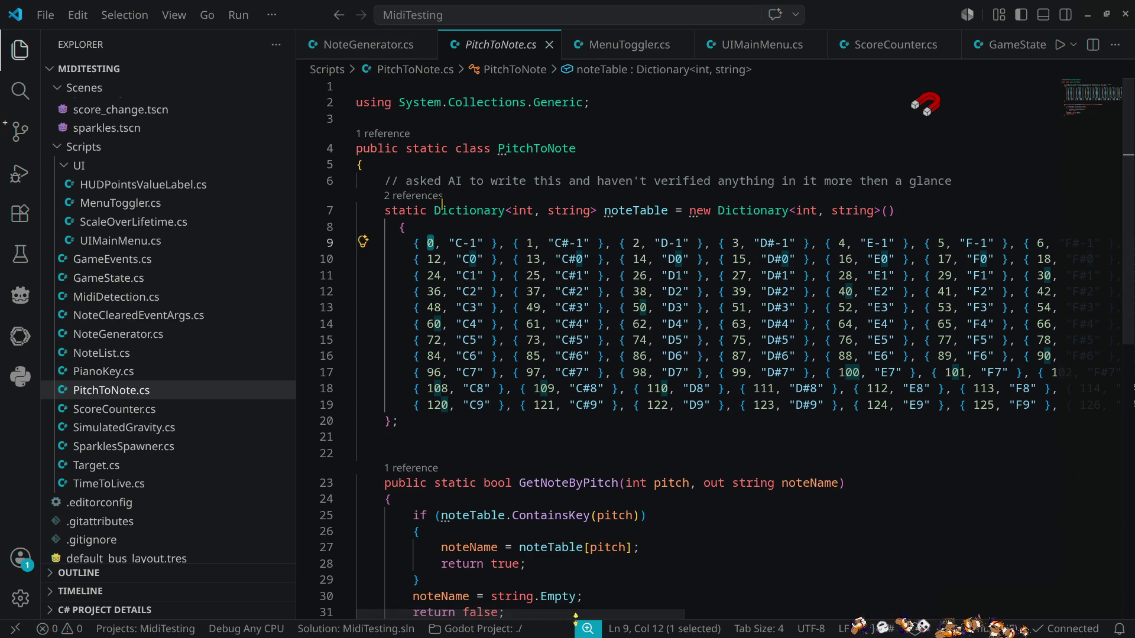
mouse_move(579, 615)
left_mouse_down()
mouse_move(945, 607)
mouse_move(490, 616)
mouse_move(667, 616)
mouse_move(577, 616)
left_mouse_up()
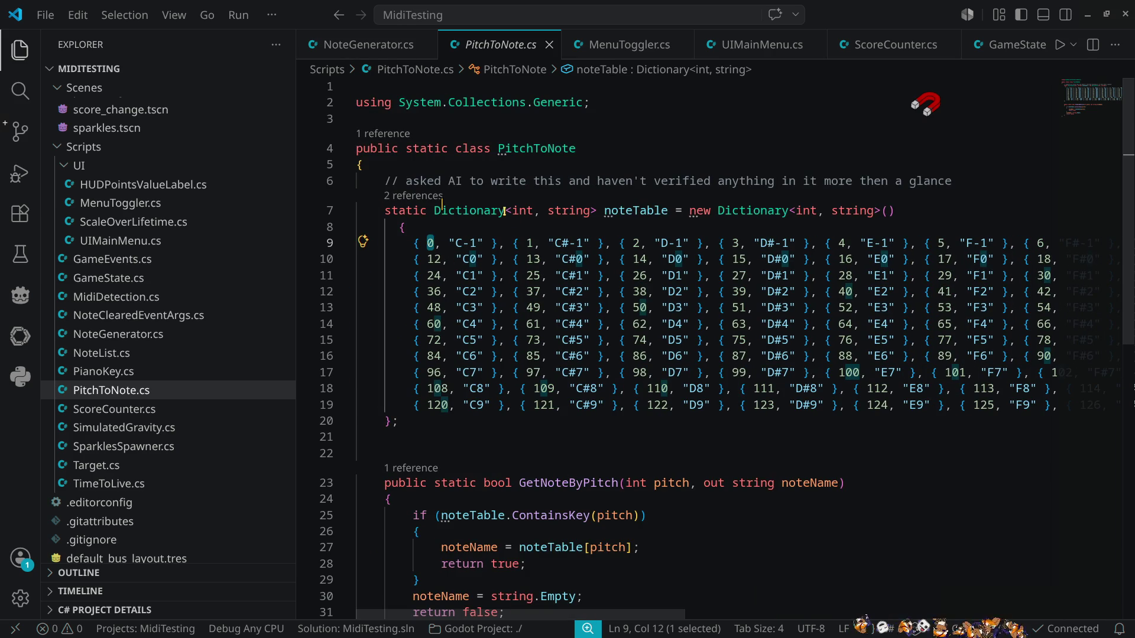
mouse_move(667, 209)
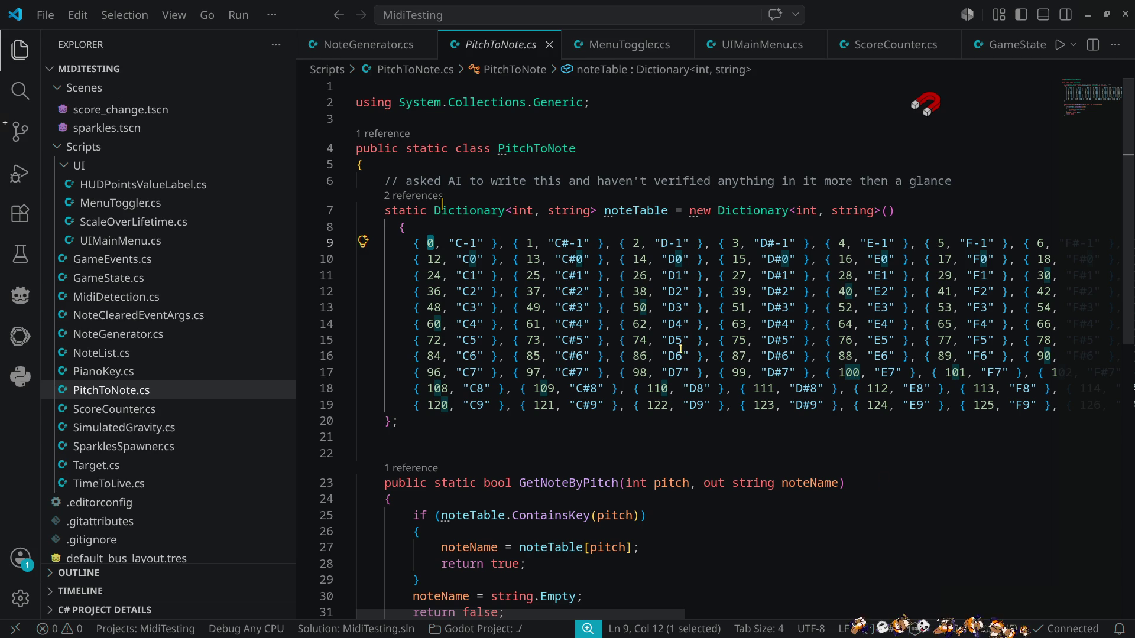
scroll(700, 318, "down", 2)
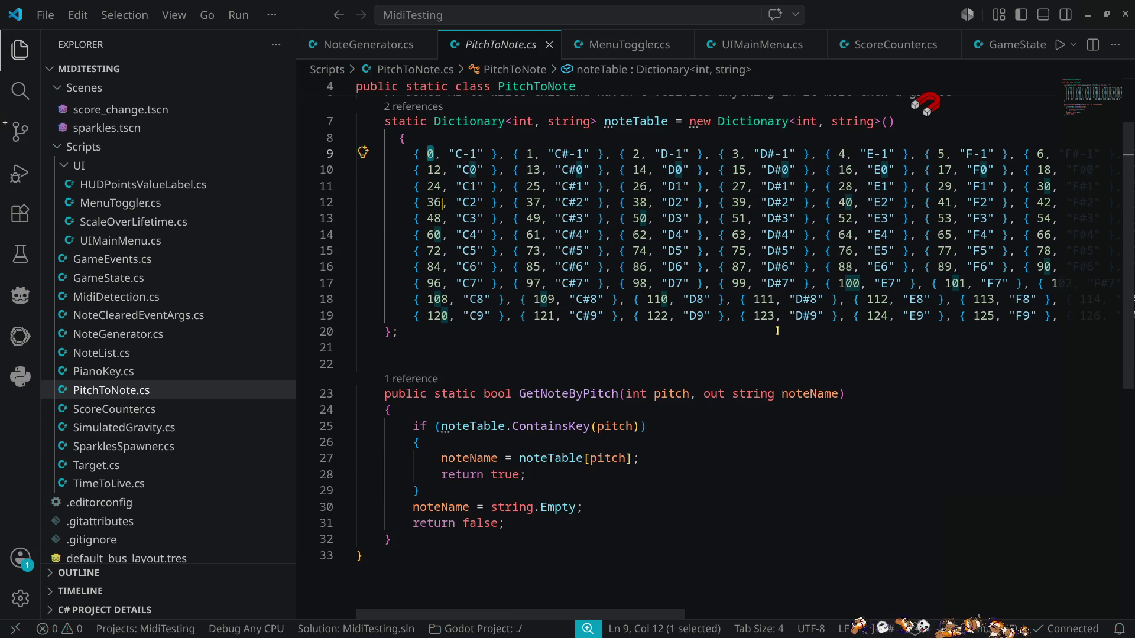
double_click(606, 394)
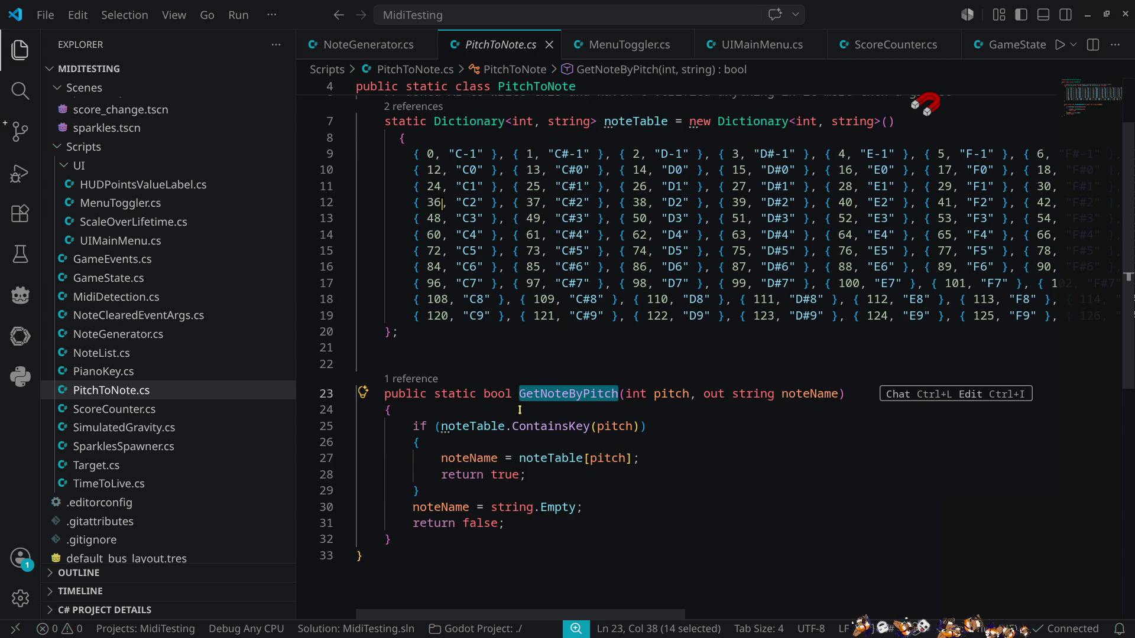
double_click(672, 393)
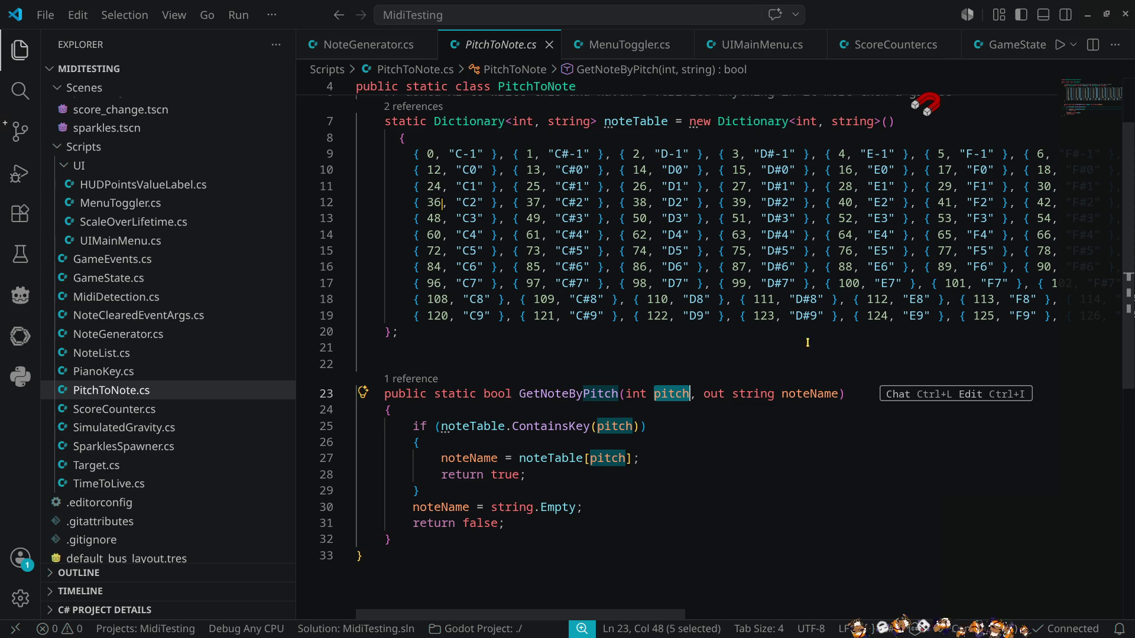
left_click(480, 336)
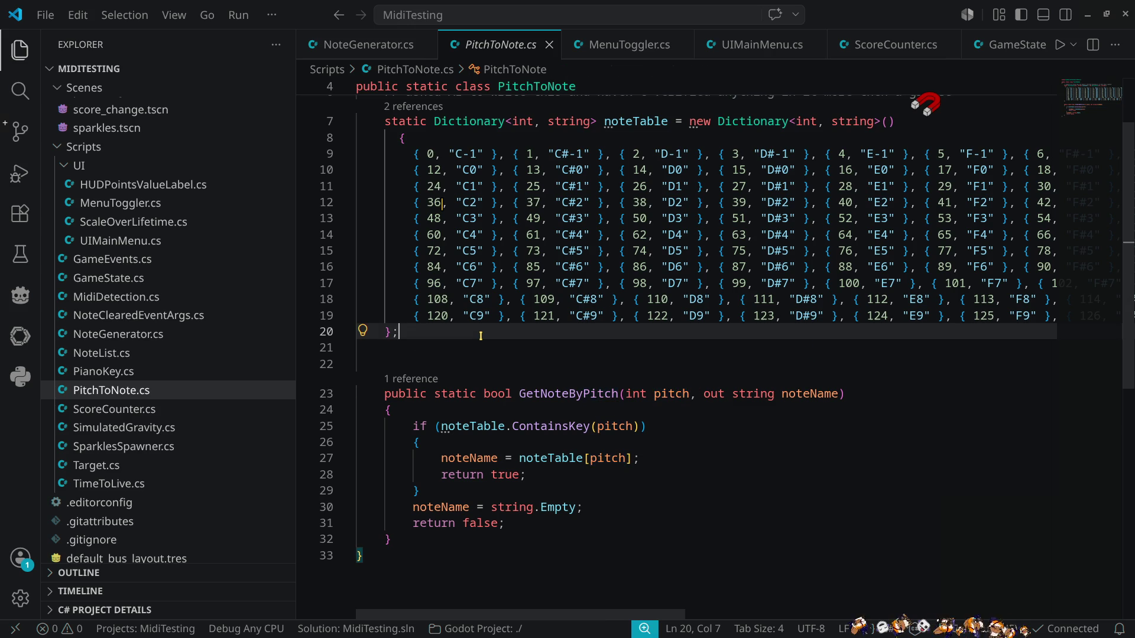
scroll(477, 328, "up", 2)
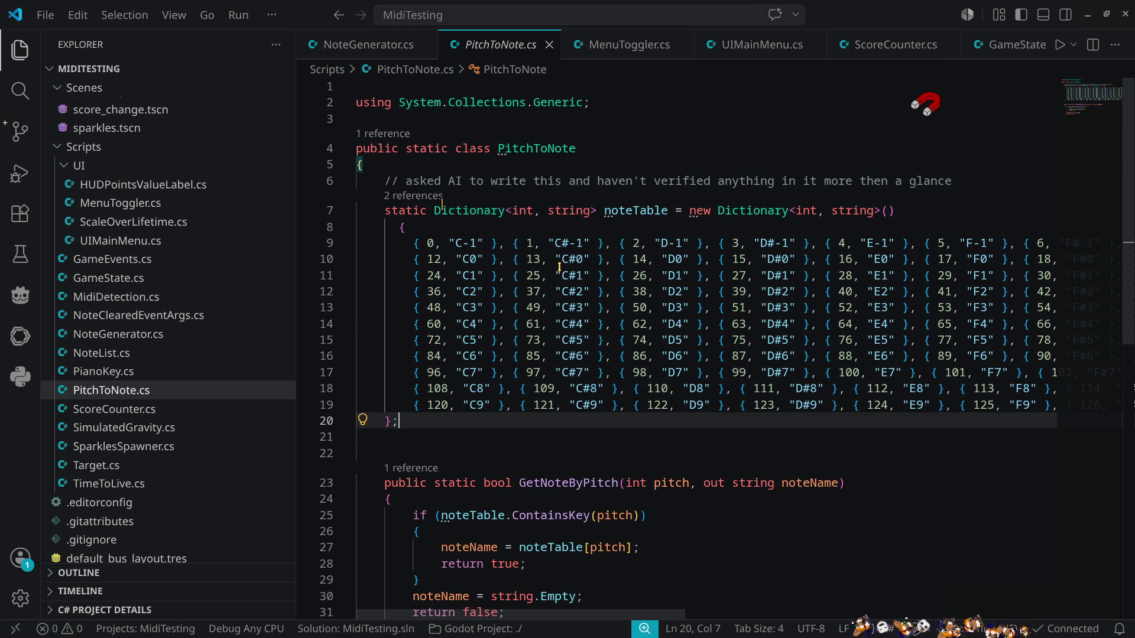
double_click(475, 218)
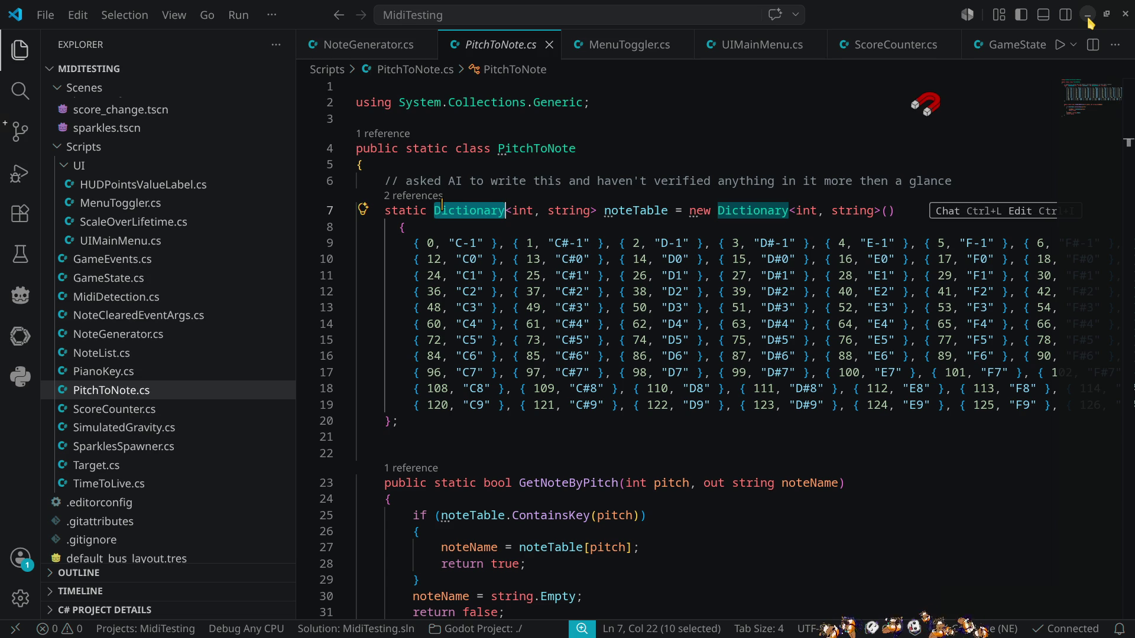
left_click(1089, 18)
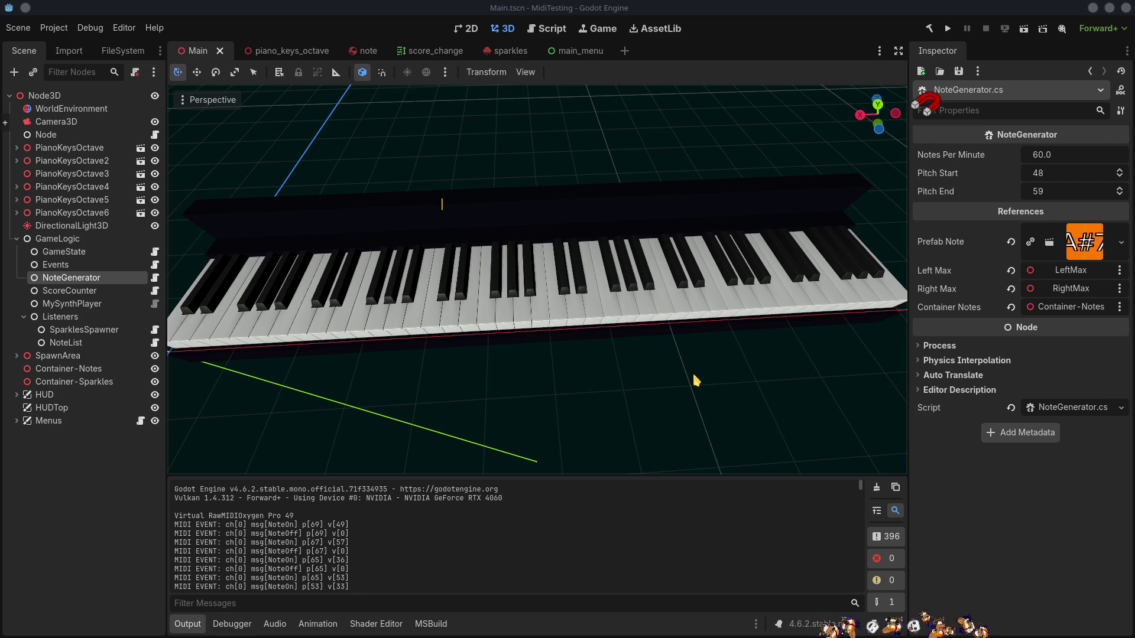
Step: Launch the MidiTesting game maximized, play a round of falling piano notes, then choose EXIT
left_click(947, 28)
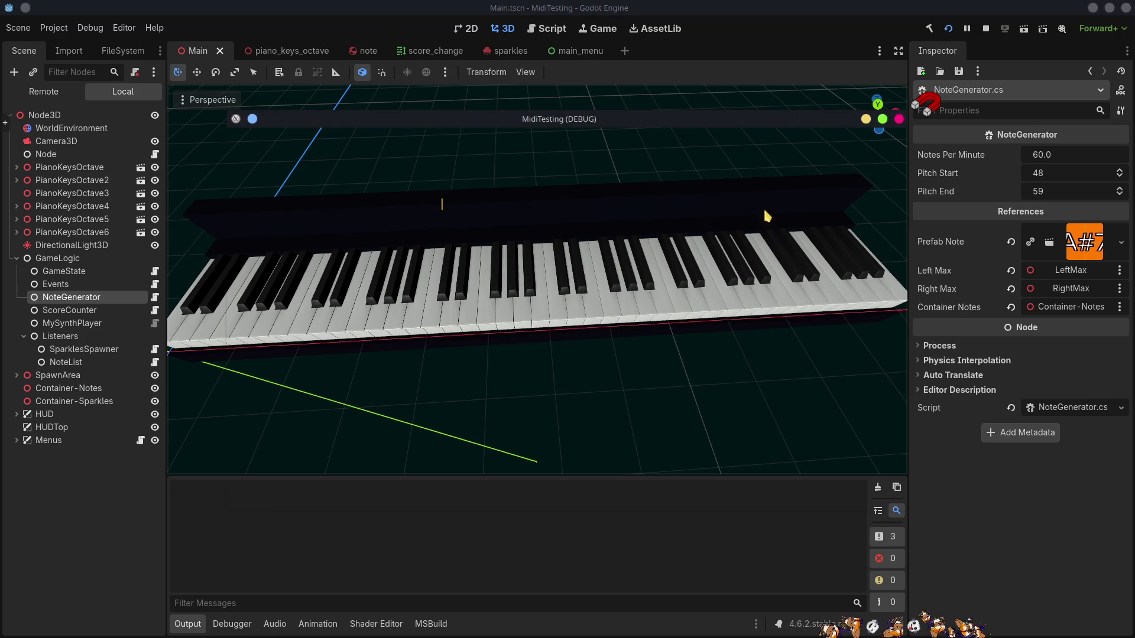
left_click(882, 119)
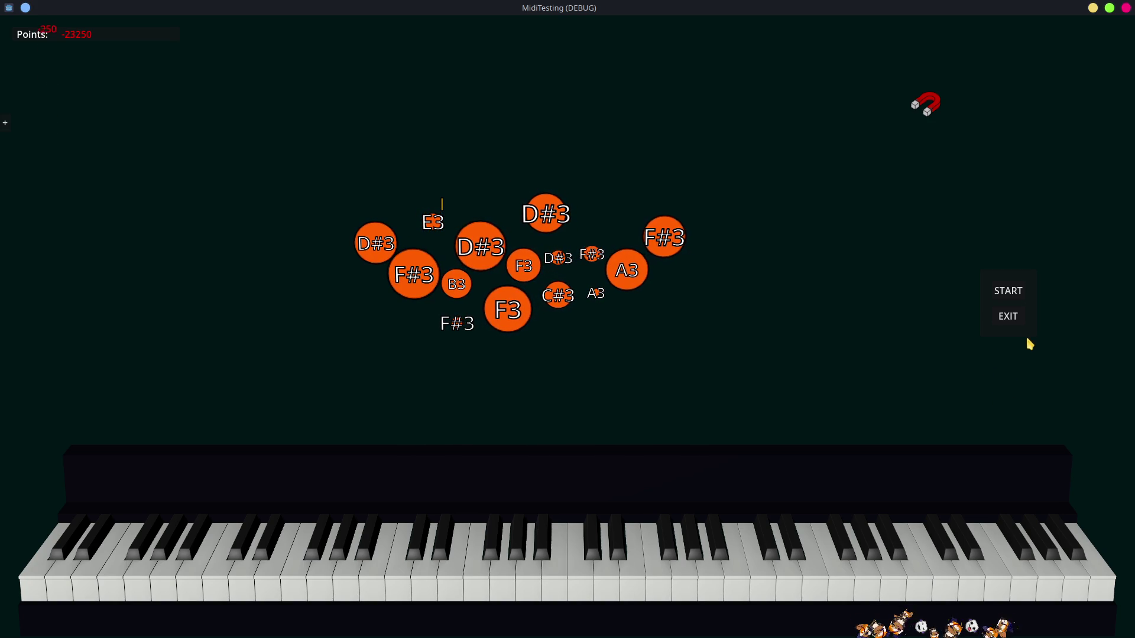
left_click(1010, 317)
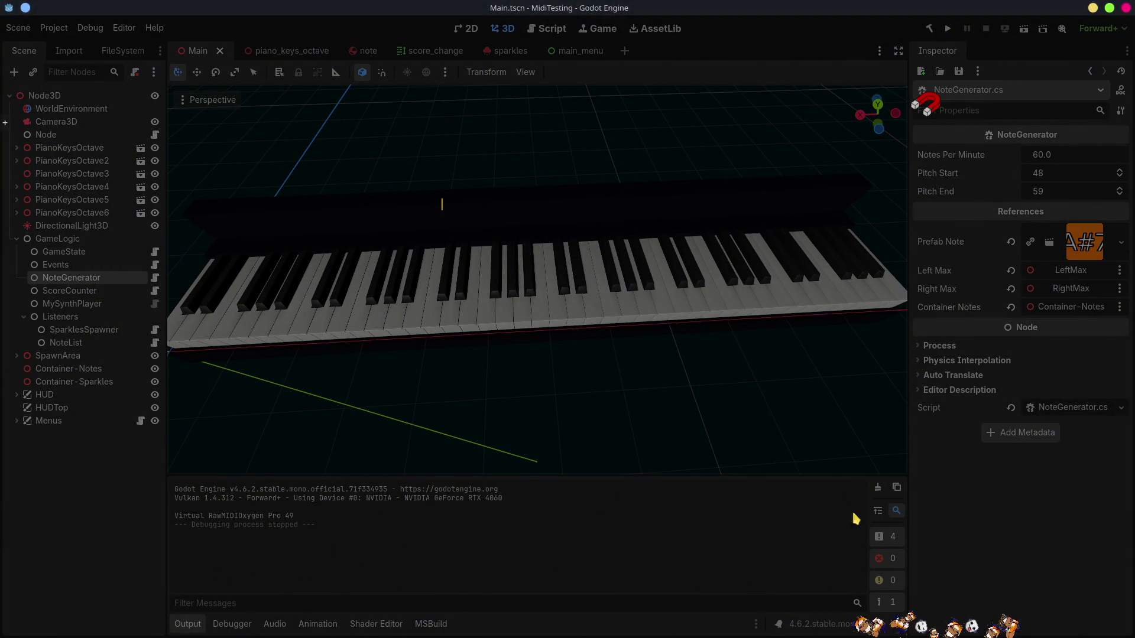
Step: Review the MidiTesting-v0.1 nix and win builds and zips, then select Ardour's Red Zeppelin Drumkit track
key("ctrl+F2")
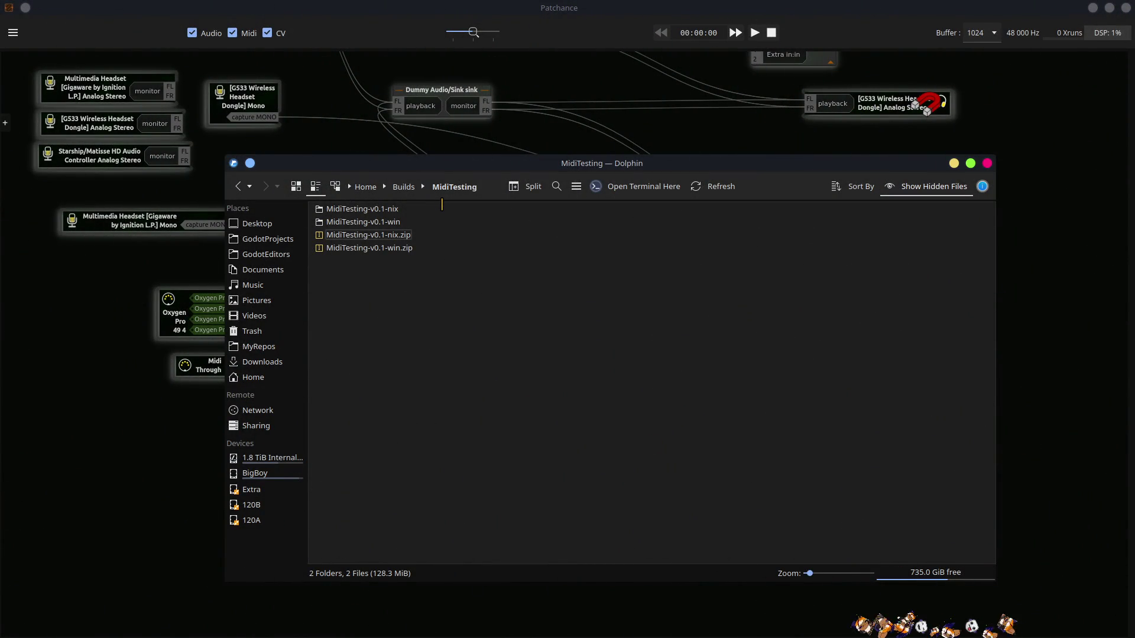
left_click(5, 123)
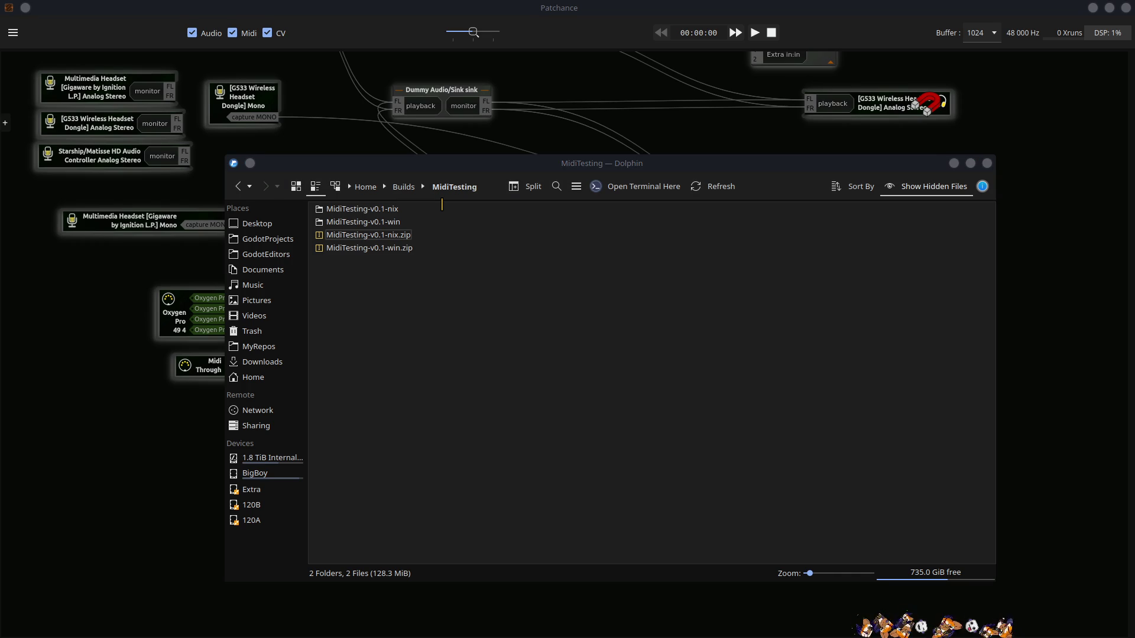
left_click(442, 204)
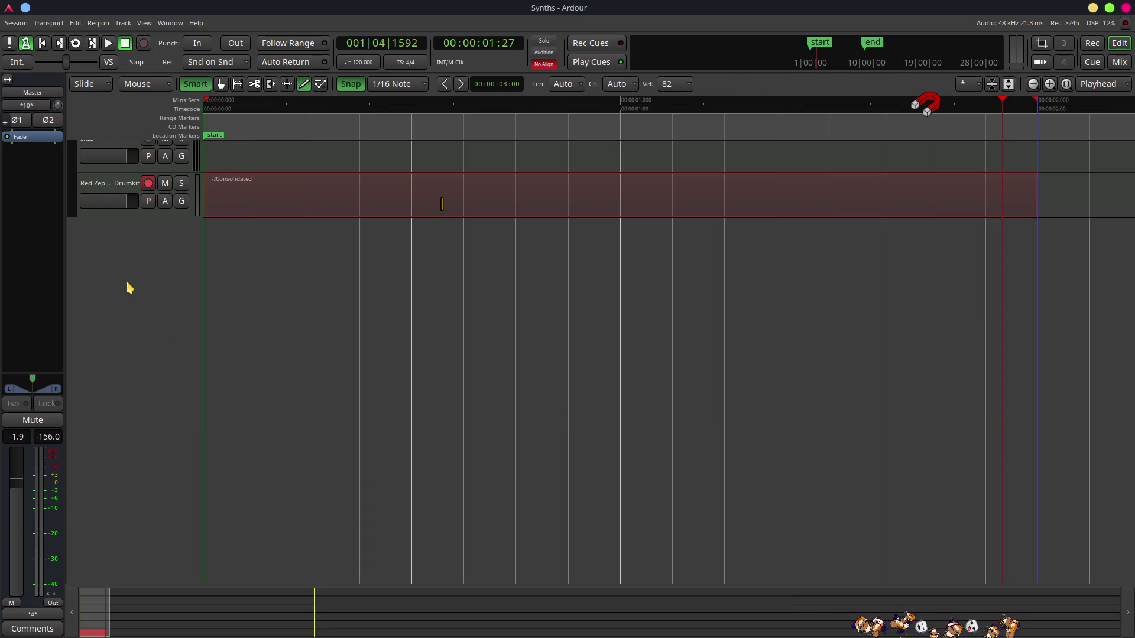
left_click(109, 185)
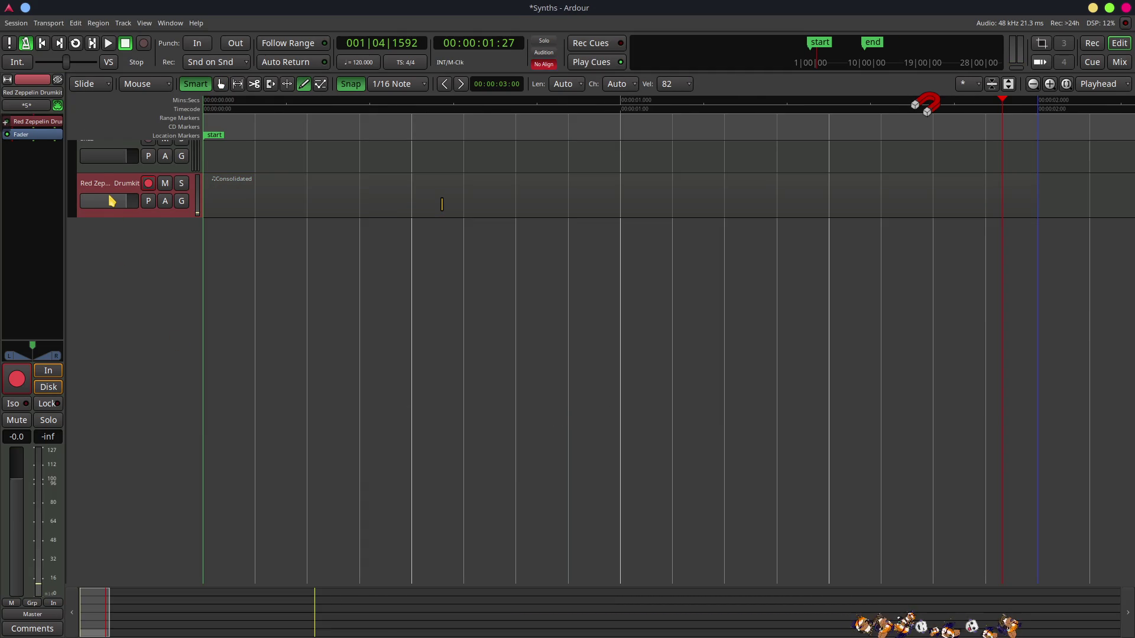
Step: Toggle looped playback of the Red Zeppelin Drumkit session with L, then stop the transport
key("l")
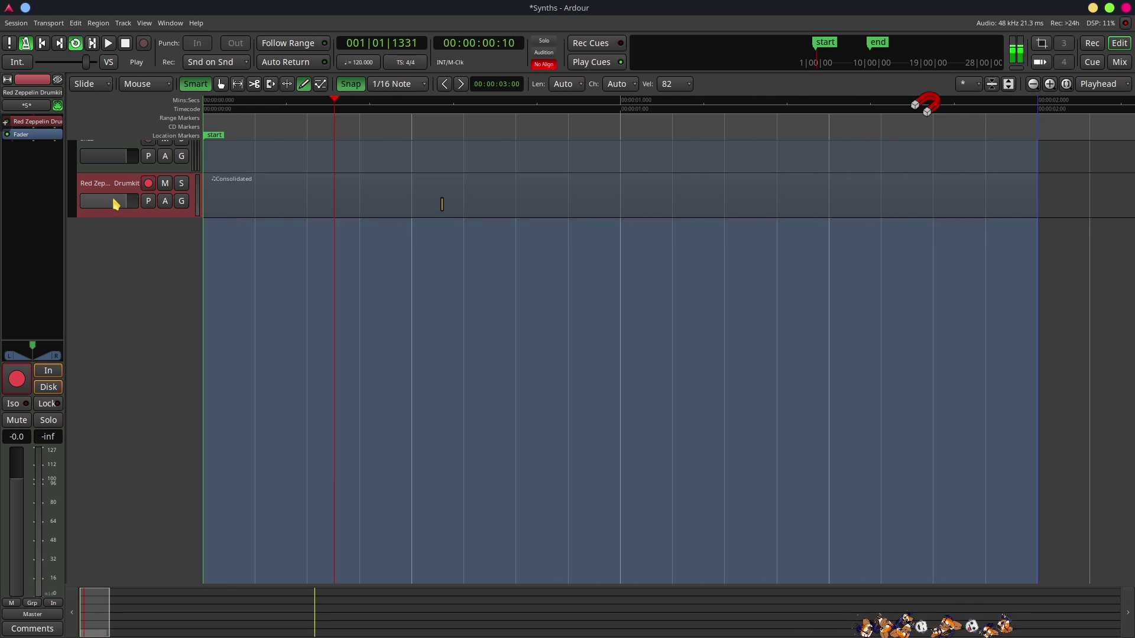
key("l")
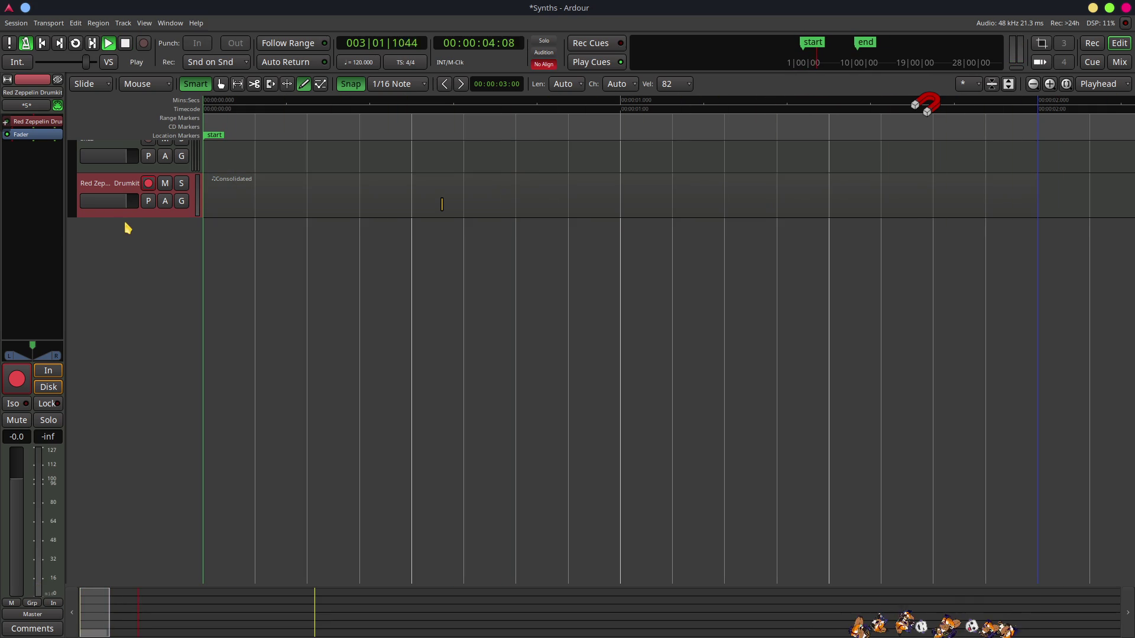
key("l")
key("l")
key("l")
key("l")
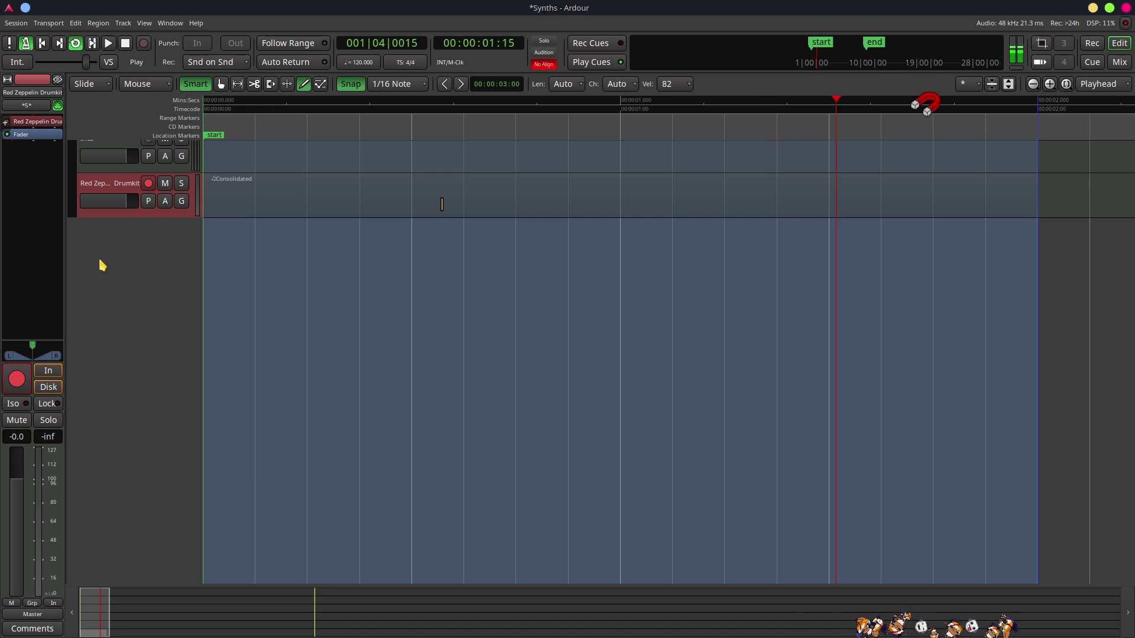
key("space")
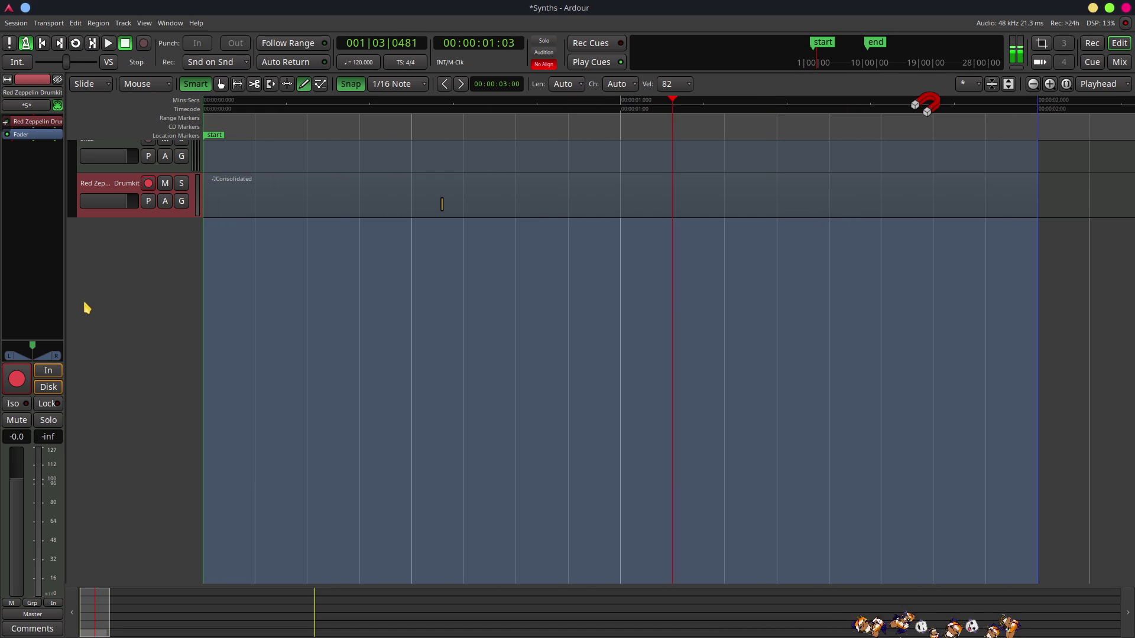